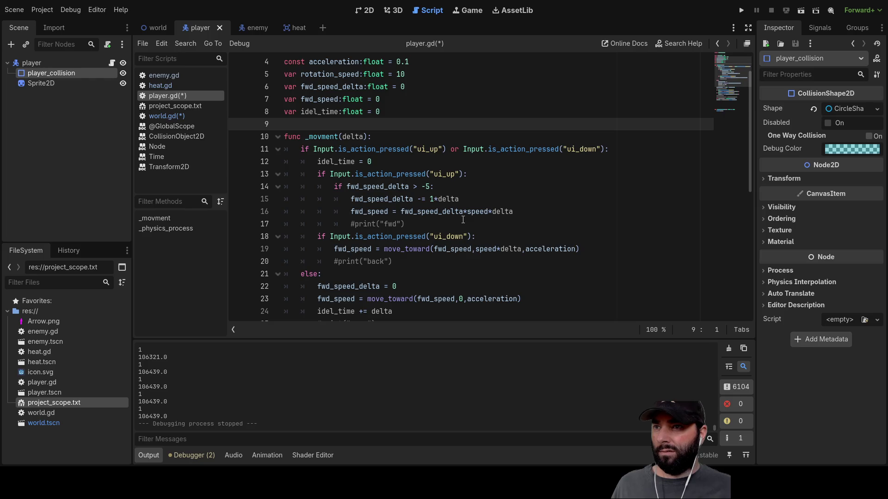
Run the project, stop it, then relaunch it and steer the player in the running game.
{"action": "left_click", "coordinate": [741, 11]}
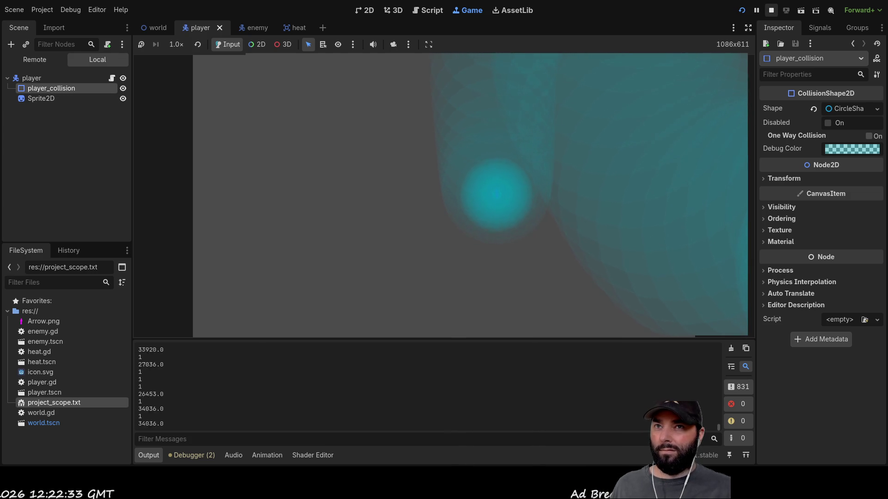
{"action": "left_click", "coordinate": [771, 10]}
{"action": "left_click", "coordinate": [742, 11]}
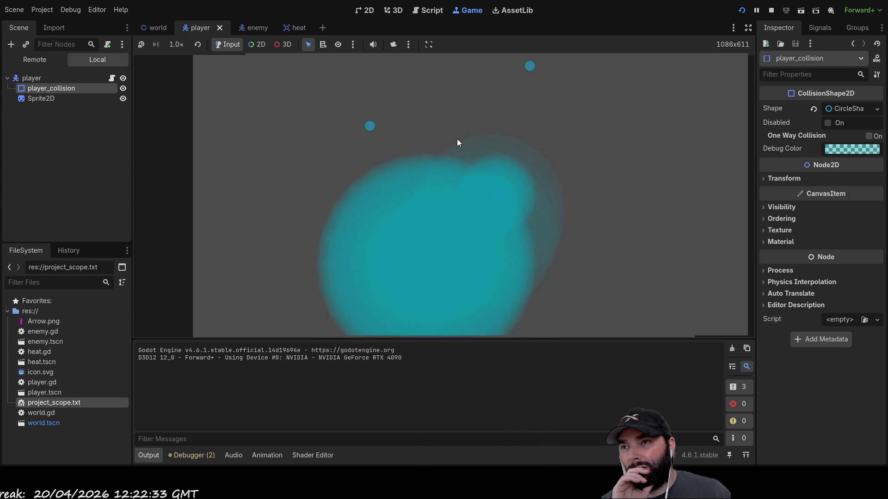
{"action": "key", "text": "Right"}
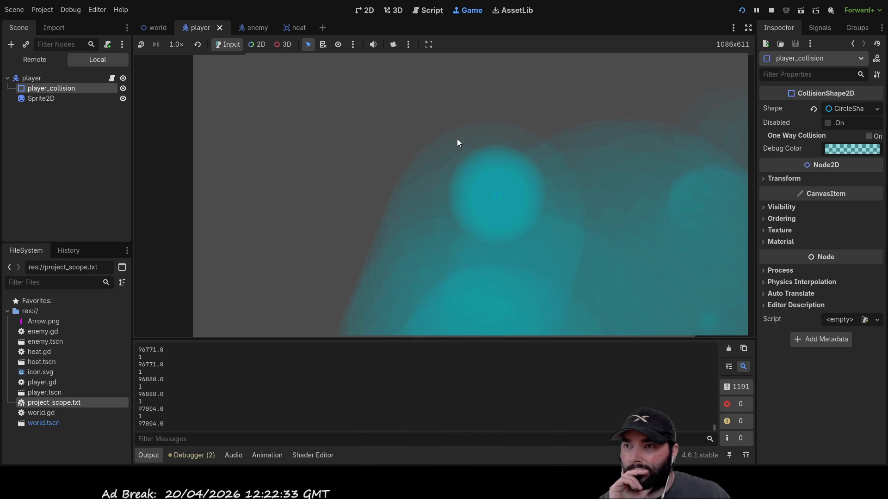
Stop the game with F8 and return to the player.gd script.
{"action": "key", "text": "F8"}
{"action": "scroll", "coordinate": [519, 134], "scroll_direction": "down", "scroll_amount": 3}
{"action": "scroll", "coordinate": [423, 143], "scroll_direction": "up", "scroll_amount": 4}
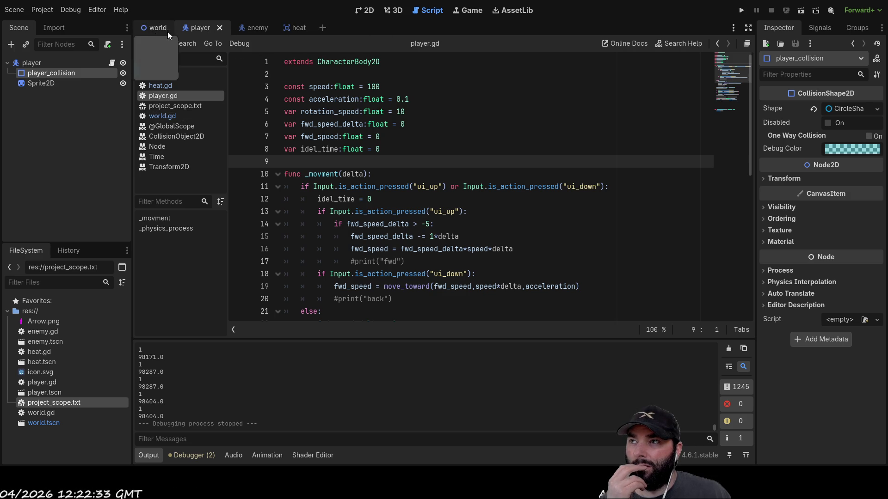
In player.gd, add blank lines separating the constants, variables and _movment function.
{"action": "left_click", "coordinate": [156, 27]}
{"action": "left_click", "coordinate": [200, 28]}
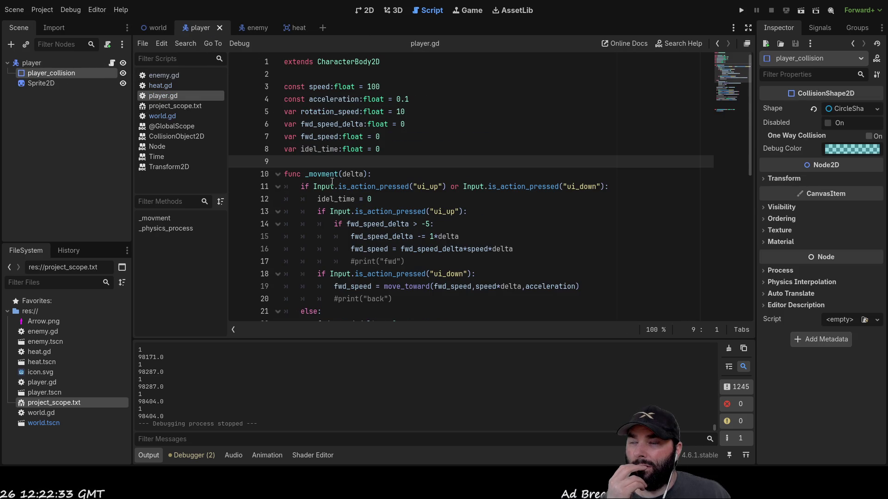
{"action": "scroll", "coordinate": [360, 242], "scroll_direction": "down", "scroll_amount": 6}
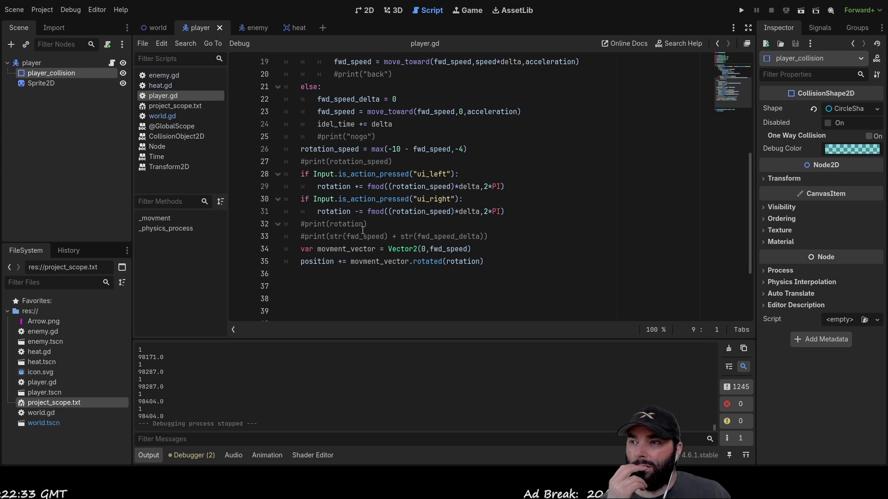
{"action": "scroll", "coordinate": [363, 231], "scroll_direction": "up", "scroll_amount": 6}
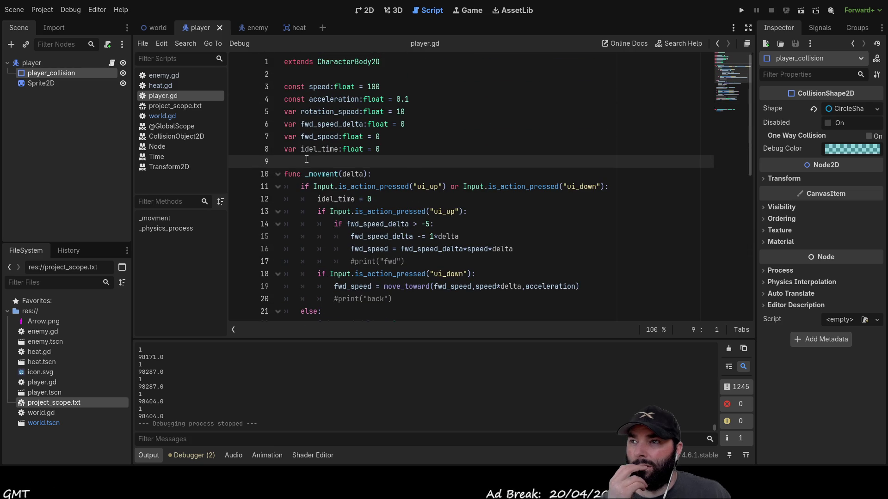
{"action": "key", "text": "Return"}
{"action": "key", "text": "Return"}
{"action": "key", "text": "Return"}
{"action": "key", "text": "Up"}
{"action": "key", "text": "Up"}
{"action": "key", "text": "Up"}
{"action": "key", "text": "Return"}
{"action": "key", "text": "Down"}
{"action": "key", "text": "Down"}
{"action": "key", "text": "Down"}
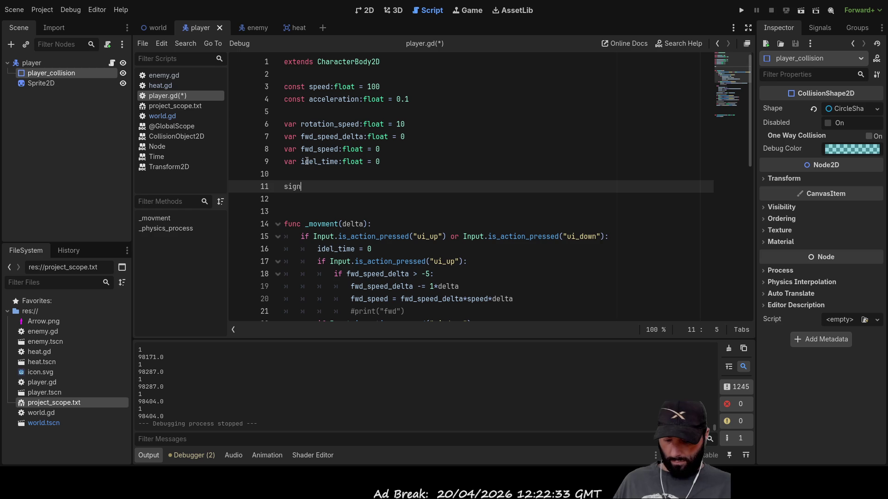
Declare signal hold_breath on empty line 11 of player.gd.
{"action": "type", "text": "("}
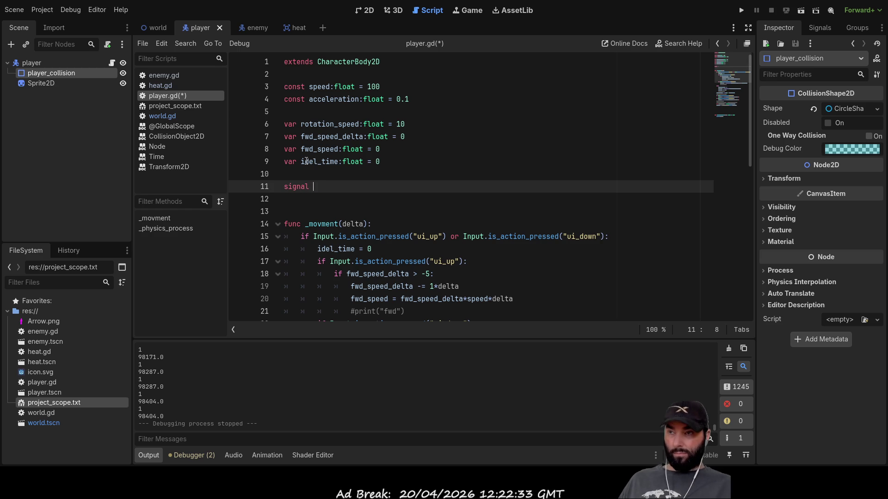
{"action": "type", "text": "\""}
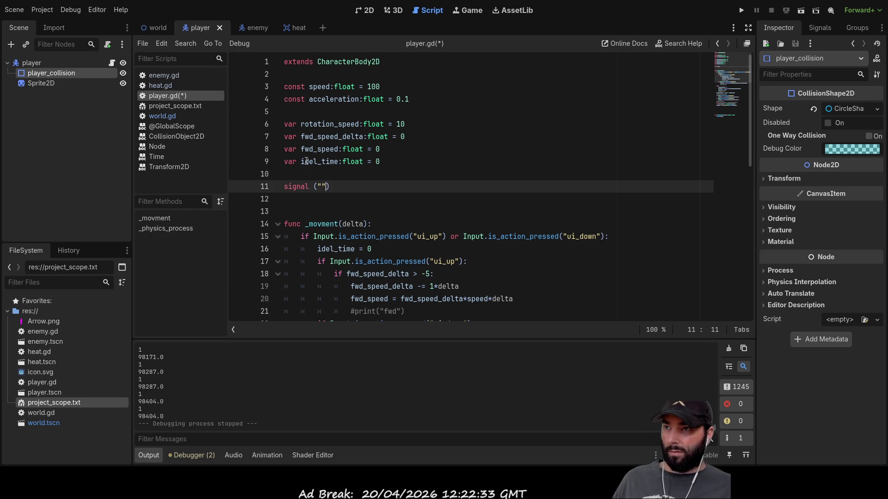
{"action": "key", "text": "BackSpace"}
{"action": "key", "text": "BackSpace"}
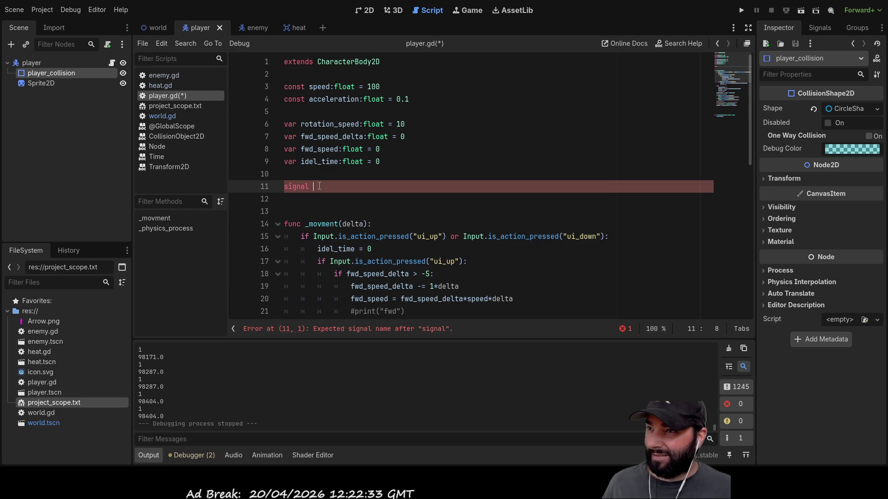
{"action": "type", "text": "h"}
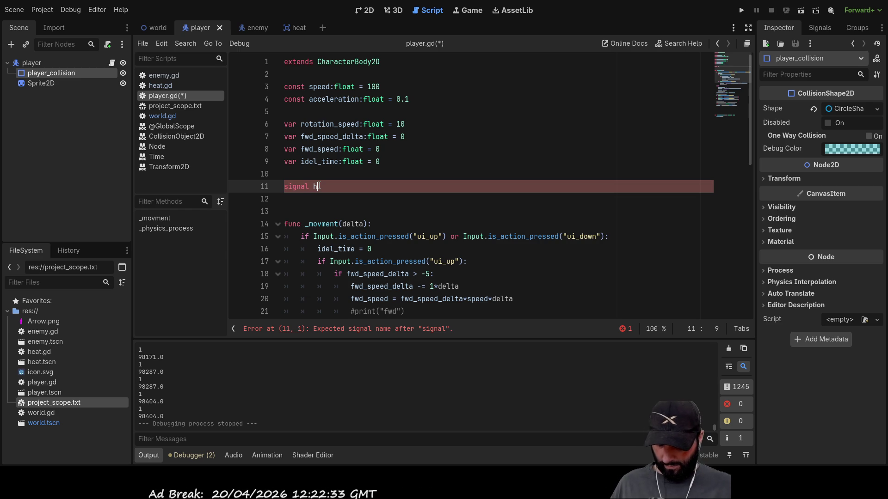
{"action": "type", "text": "old_breath"}
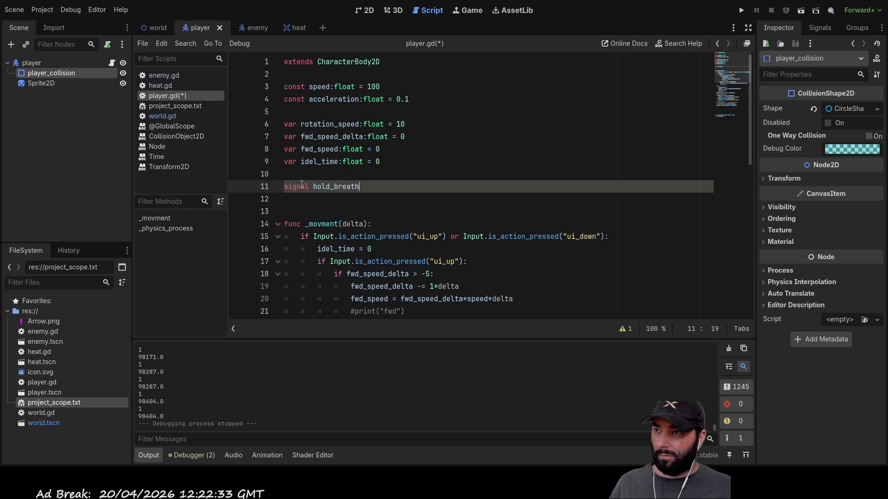
Scroll down past the physics process function and place the caret on empty line 41.
{"action": "scroll", "coordinate": [367, 187], "scroll_direction": "down", "scroll_amount": 6}
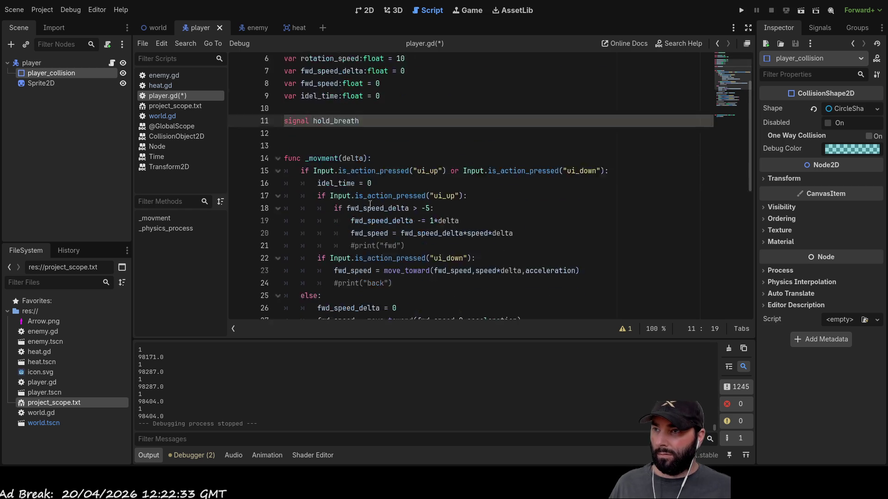
{"action": "scroll", "coordinate": [372, 207], "scroll_direction": "down", "scroll_amount": 2}
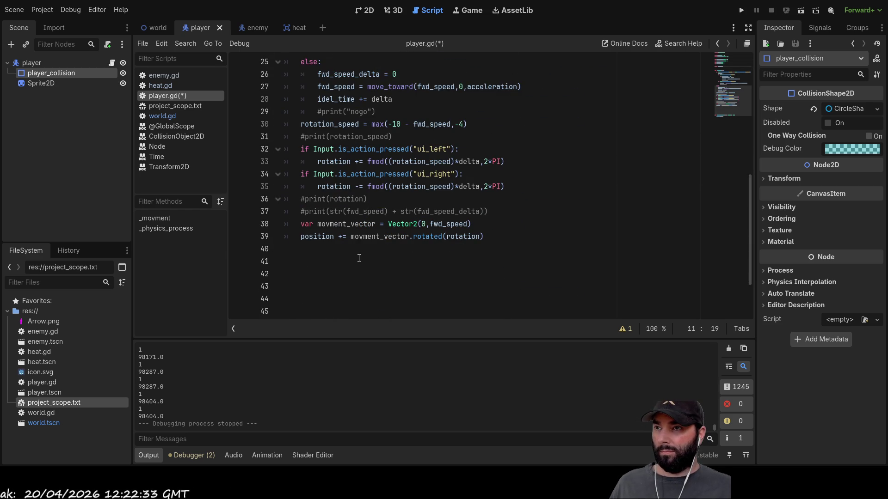
{"action": "scroll", "coordinate": [348, 263], "scroll_direction": "up", "scroll_amount": 7}
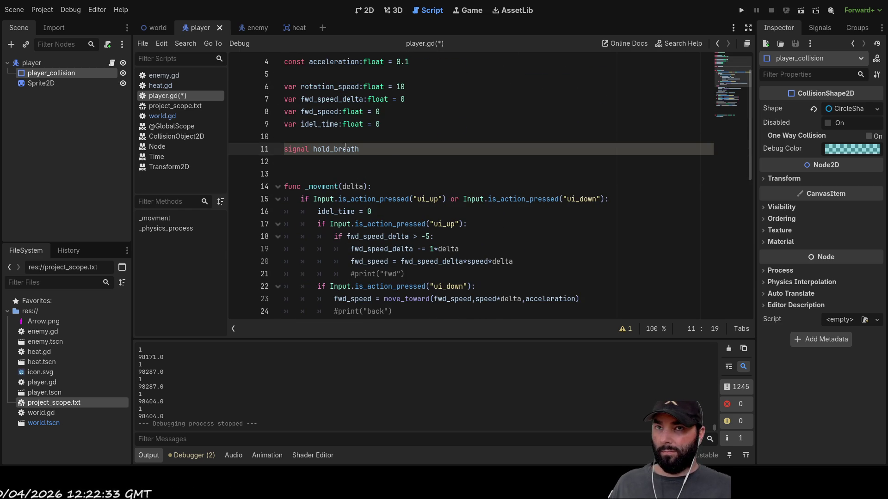
{"action": "scroll", "coordinate": [351, 148], "scroll_direction": "down", "scroll_amount": 9}
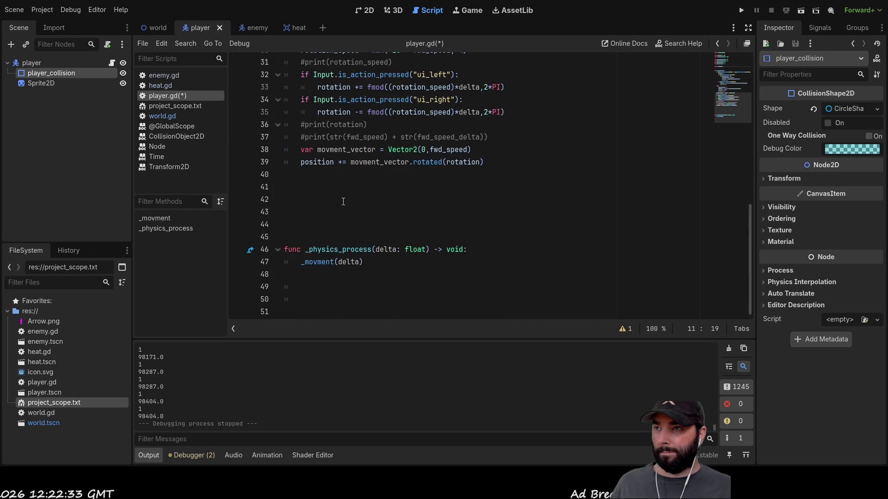
{"action": "scroll", "coordinate": [343, 201], "scroll_direction": "up", "scroll_amount": 7}
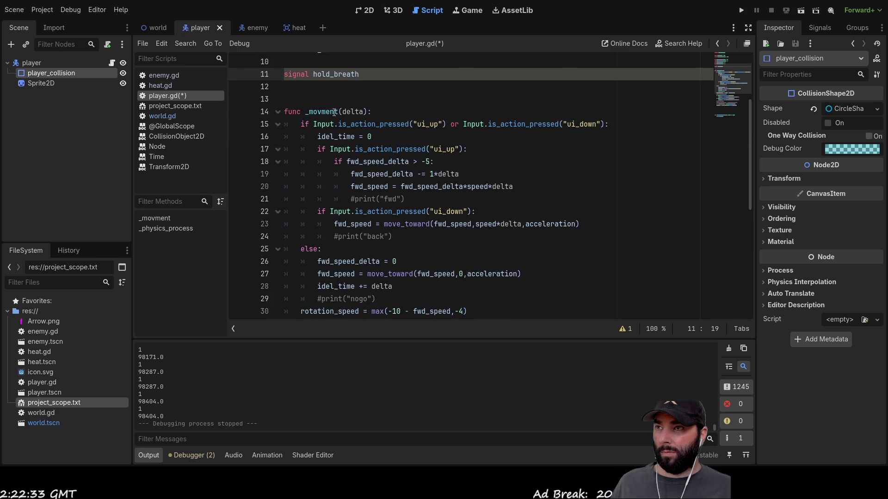
{"action": "scroll", "coordinate": [332, 111], "scroll_direction": "down", "scroll_amount": 7}
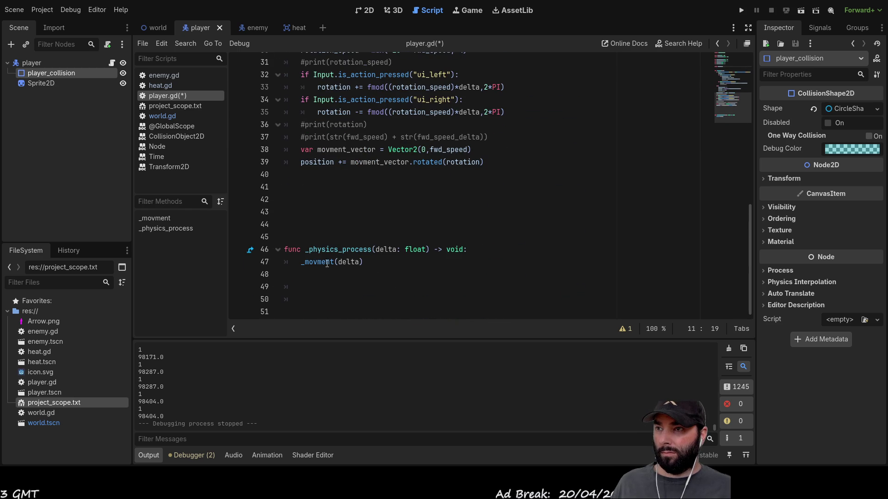
{"action": "left_click", "coordinate": [314, 273]}
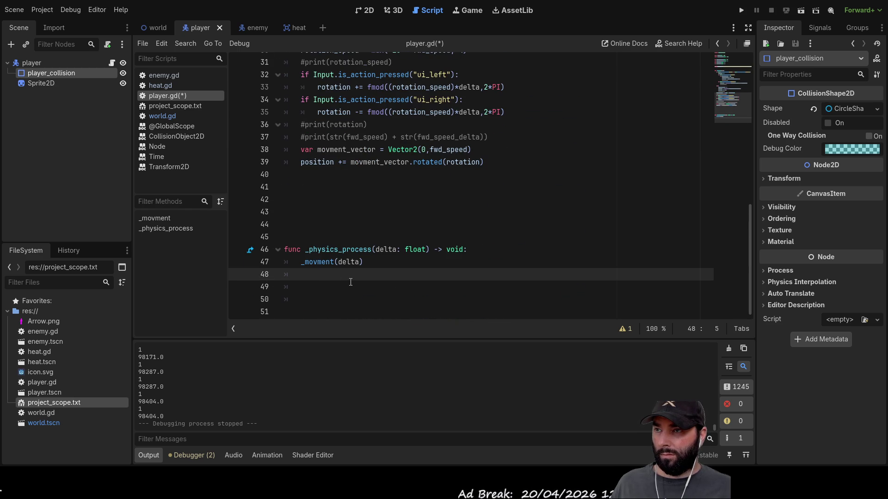
{"action": "left_click", "coordinate": [303, 192]}
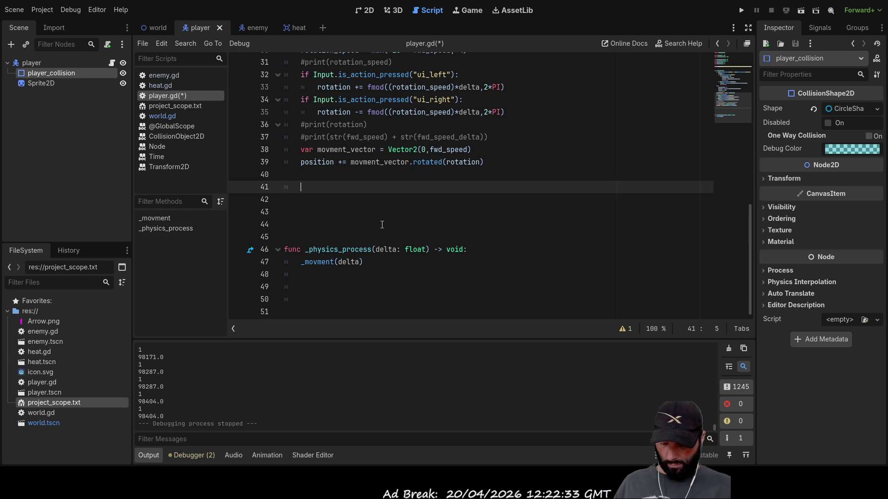
Define a new func _hold_breath(): and start its body.
{"action": "type", "text": "f"}
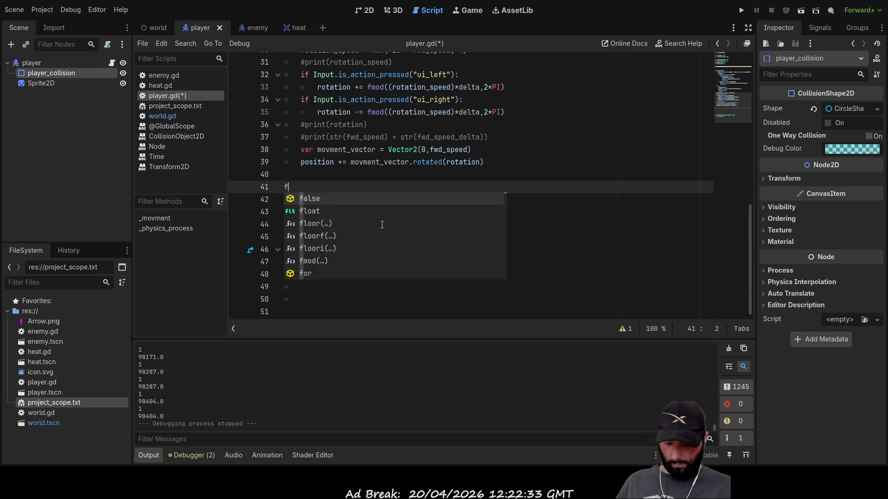
{"action": "type", "text": "unc"}
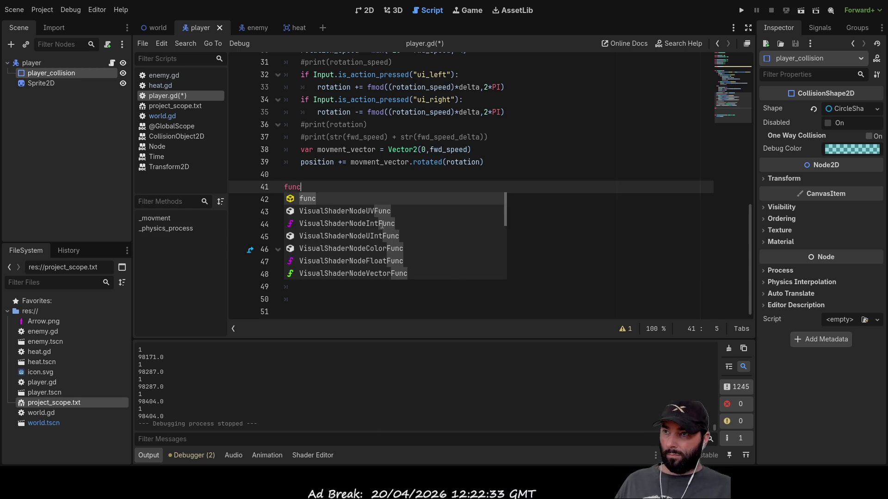
{"action": "key", "text": "Return"}
{"action": "type", "text": "_"}
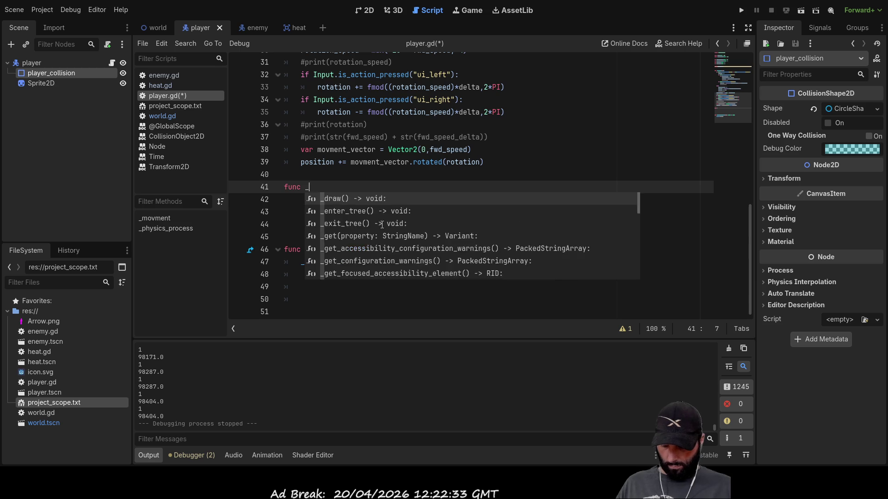
{"action": "type", "text": "hold_"}
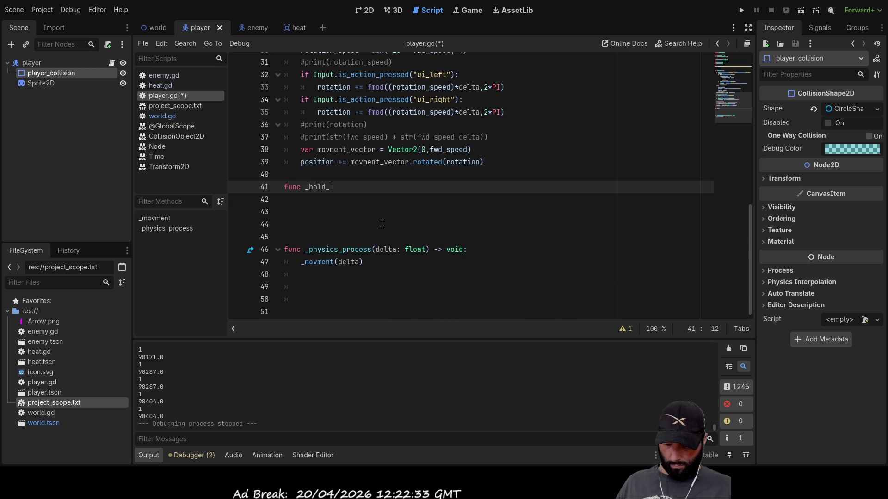
{"action": "type", "text": "breath():"}
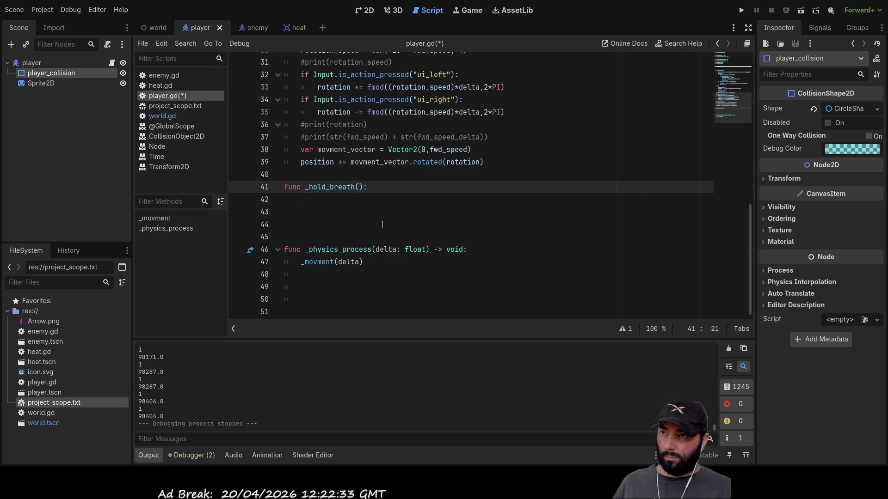
{"action": "key", "text": "Return"}
Write the check if Input.is_action_pressed("spacebar") using autocomplete.
{"action": "type", "text": "if"}
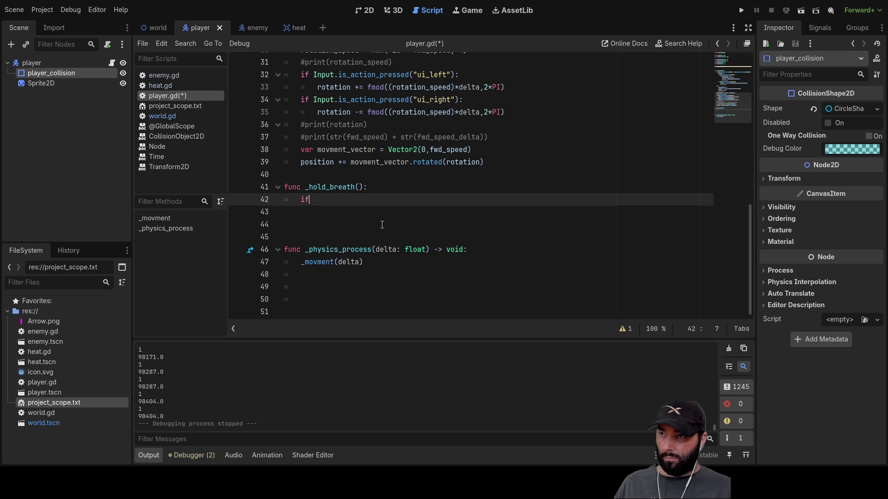
{"action": "type", "text": " input"}
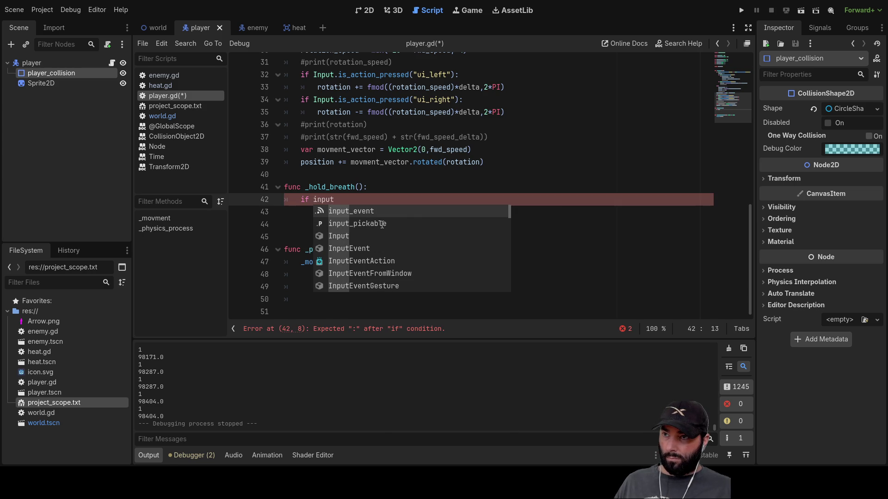
{"action": "key", "text": "Down"}
{"action": "key", "text": "Down"}
{"action": "key", "text": "Return"}
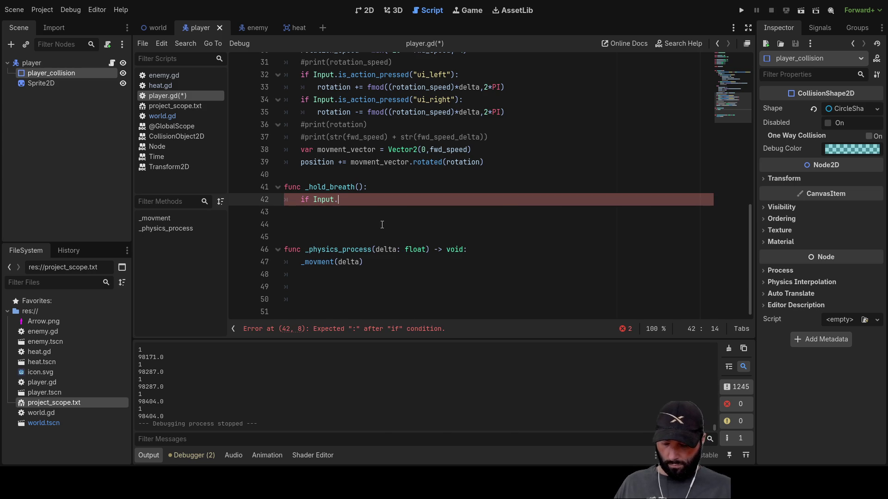
{"action": "type", "text": "is"}
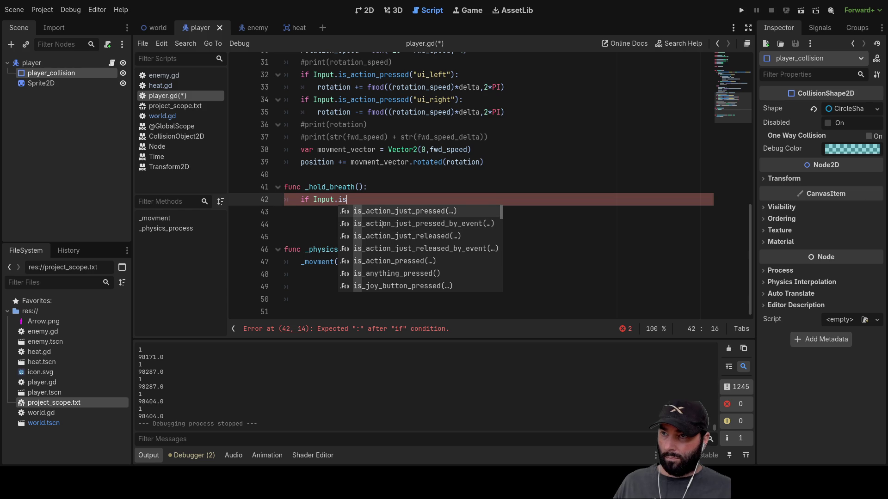
{"action": "key", "text": "Down"}
{"action": "key", "text": "Down"}
{"action": "key", "text": "Down"}
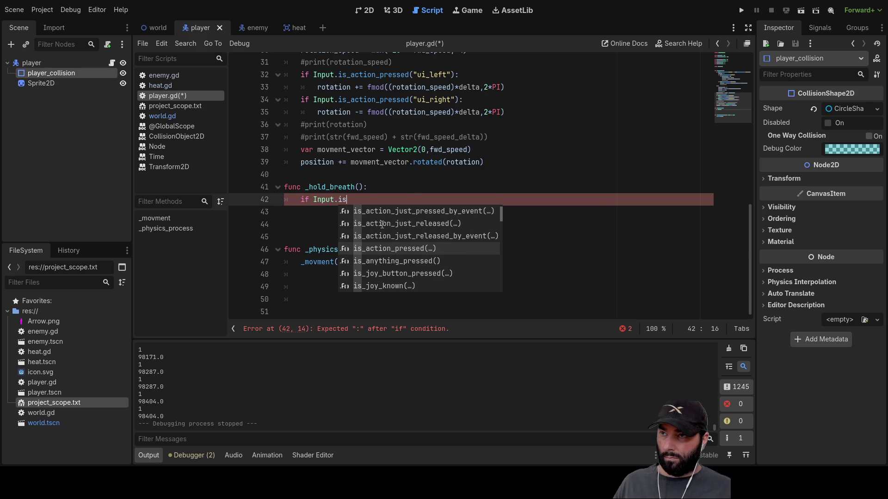
{"action": "key", "text": "Return"}
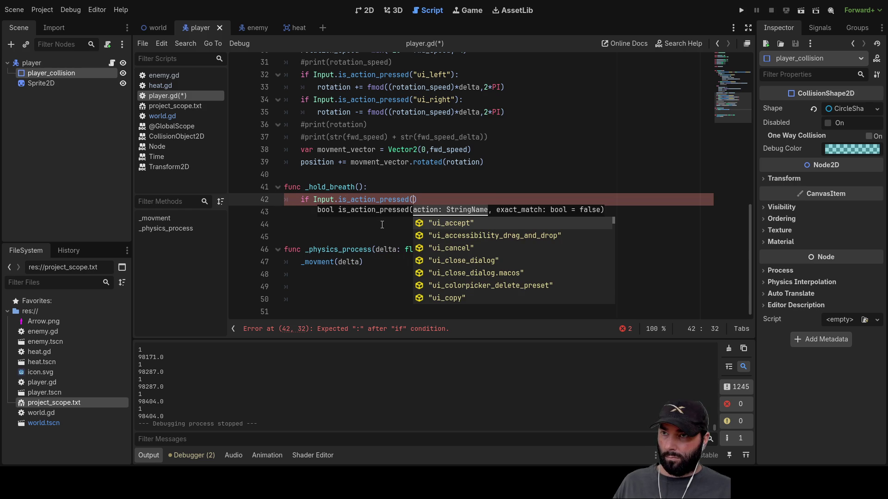
{"action": "type", "text": "\""}
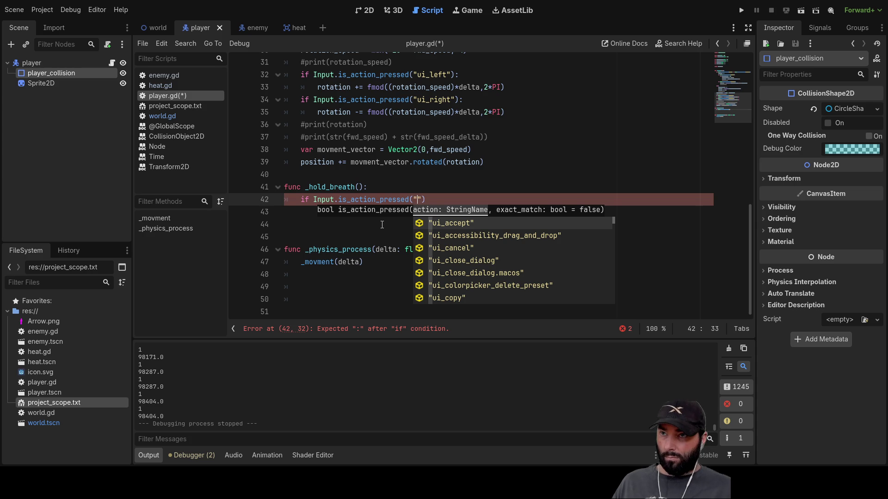
{"action": "type", "text": "spa"}
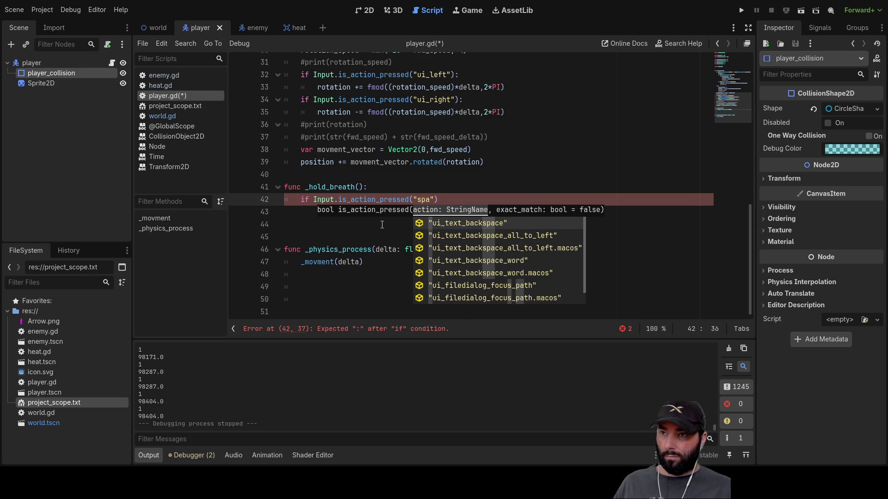
{"action": "key", "text": "Down"}
{"action": "key", "text": "Down"}
{"action": "key", "text": "Down"}
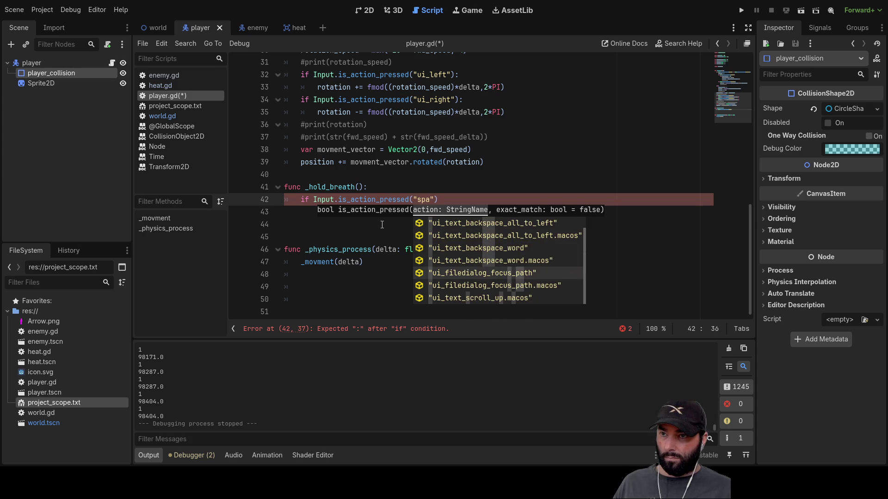
{"action": "key", "text": "Down"}
{"action": "key", "text": "Down"}
{"action": "key", "text": "Down"}
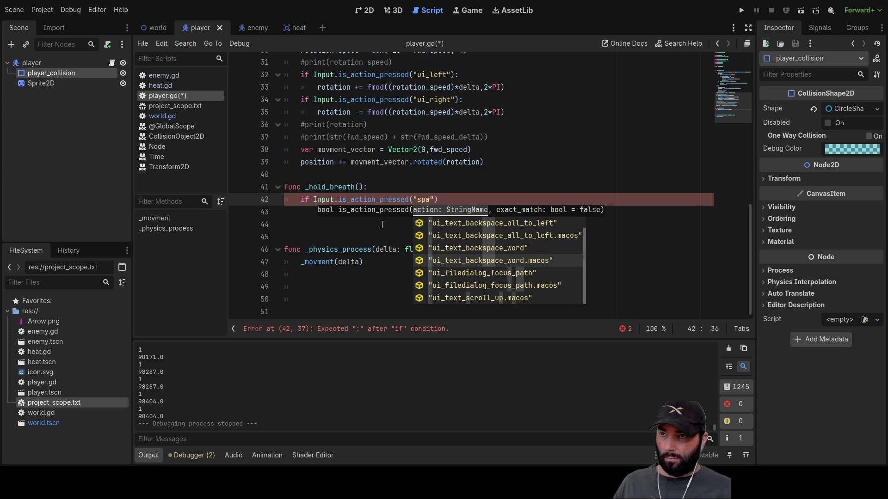
{"action": "type", "text": "cebar"}
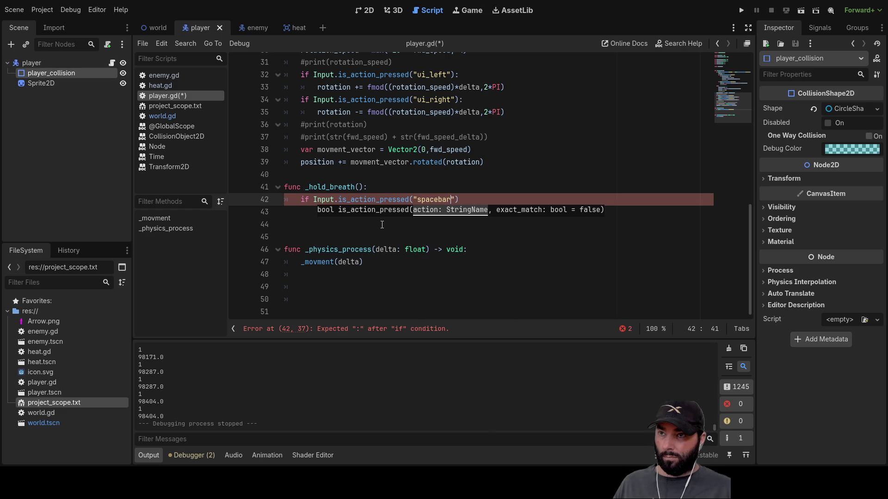
{"action": "key", "text": "BackSpace"}
{"action": "key", "text": "BackSpace"}
{"action": "key", "text": "BackSpace"}
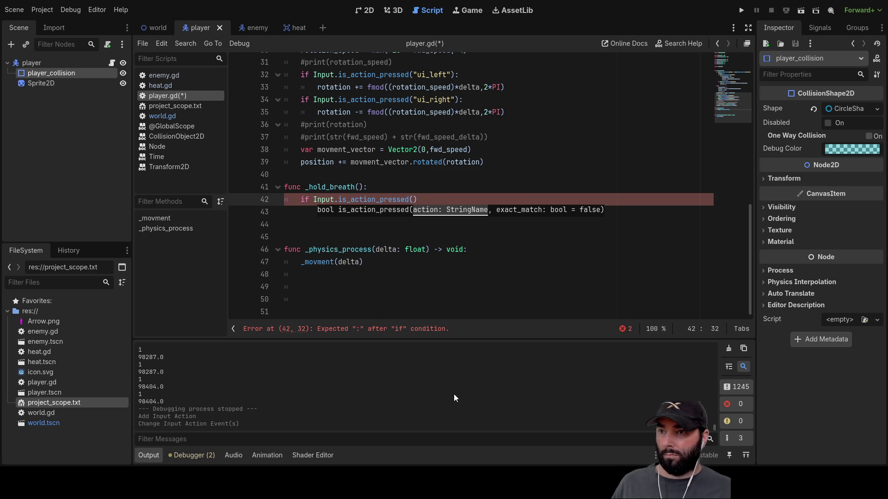
Complete the check with the "spacebar" action and start an indented body under it.
{"action": "type", "text": "\""}
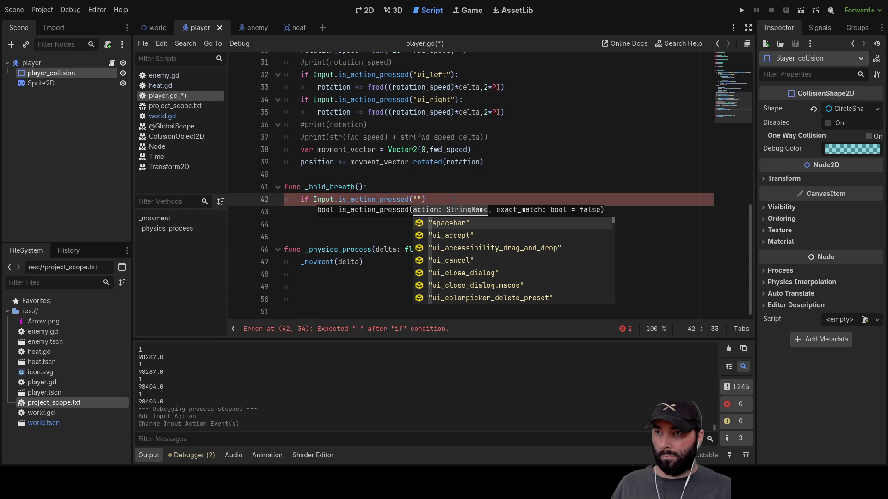
{"action": "left_click", "coordinate": [460, 224]}
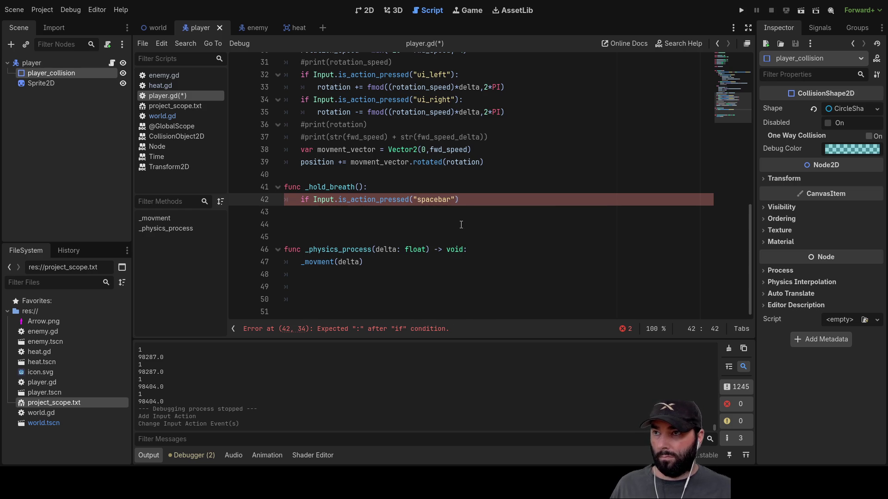
{"action": "key", "text": "Return"}
{"action": "left_click", "coordinate": [467, 200]}
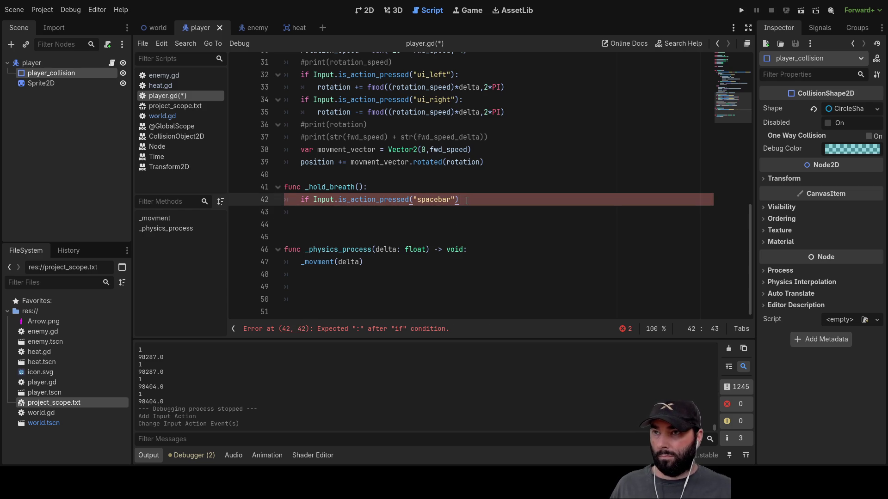
{"action": "type", "text": ":"}
{"action": "key", "text": "Return"}
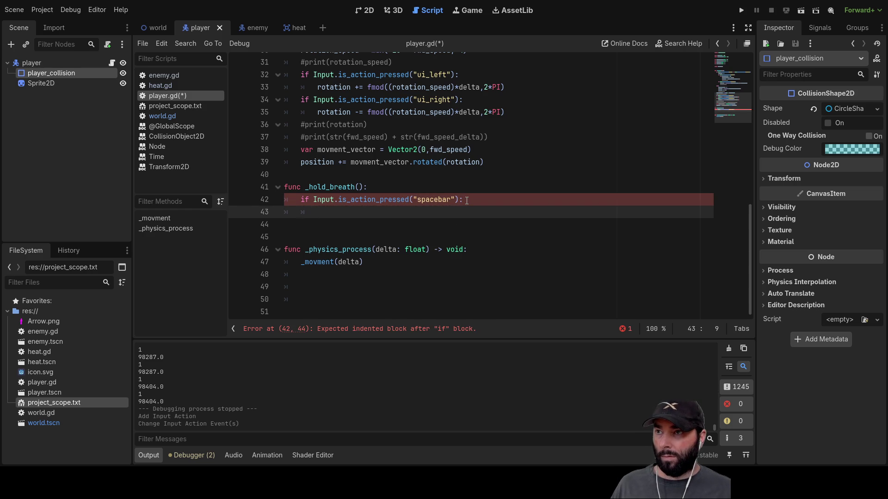
Add emit_signal("hold_breath") inside the if and show the node's Signals list.
{"action": "type", "text": "emit"}
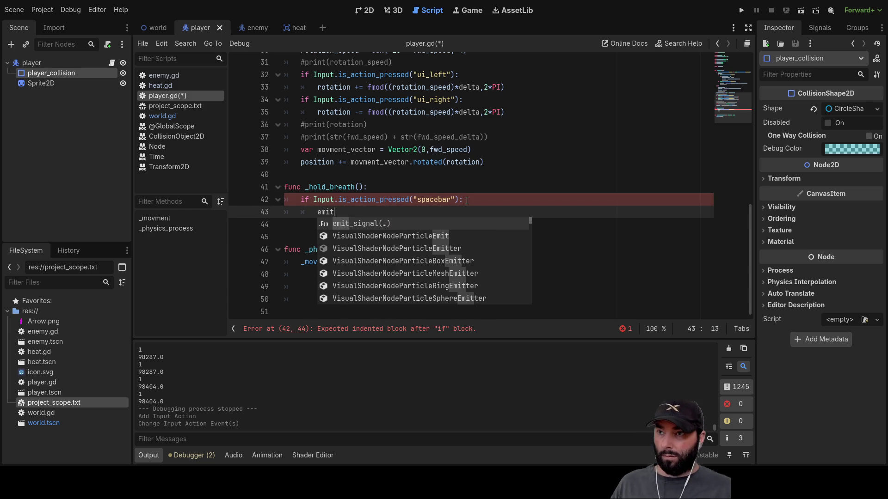
{"action": "key", "text": "Return"}
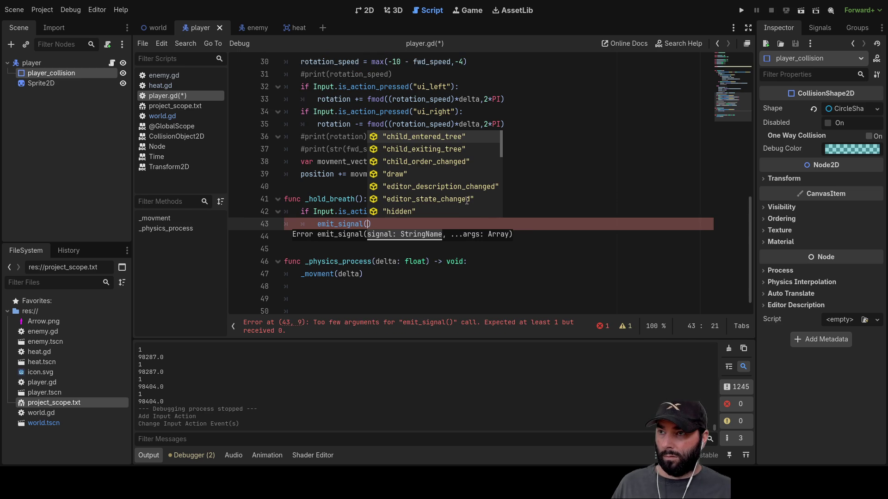
{"action": "type", "text": "\""}
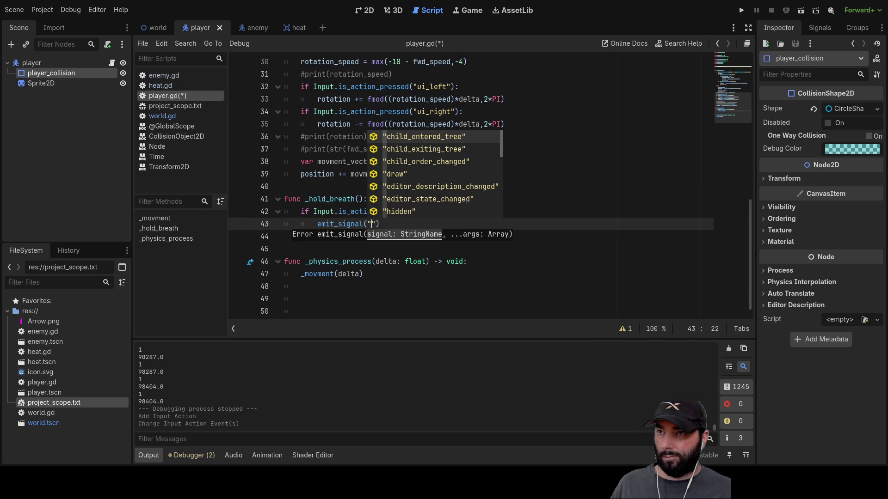
{"action": "type", "text": "s"}
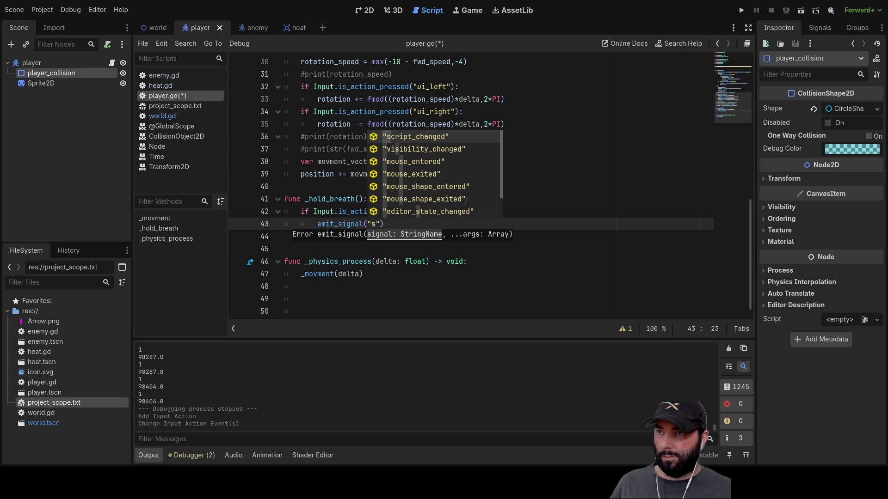
{"action": "key", "text": "BackSpace"}
{"action": "type", "text": "hol"}
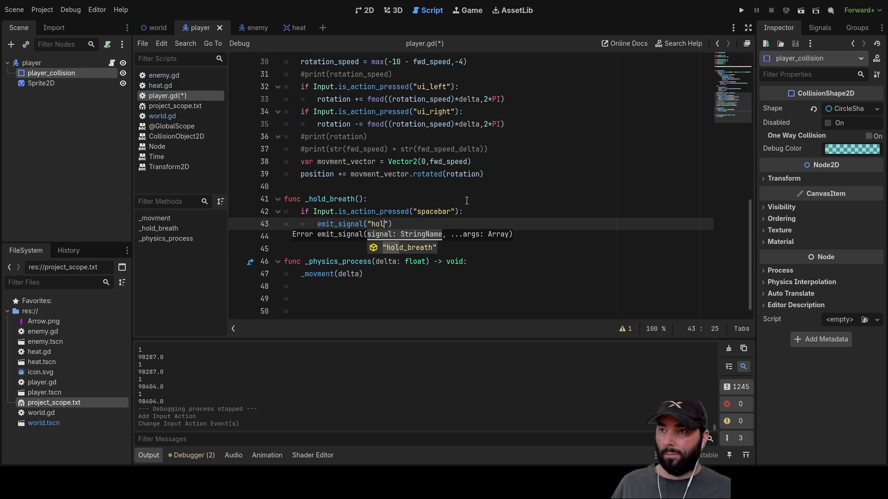
{"action": "key", "text": "Return"}
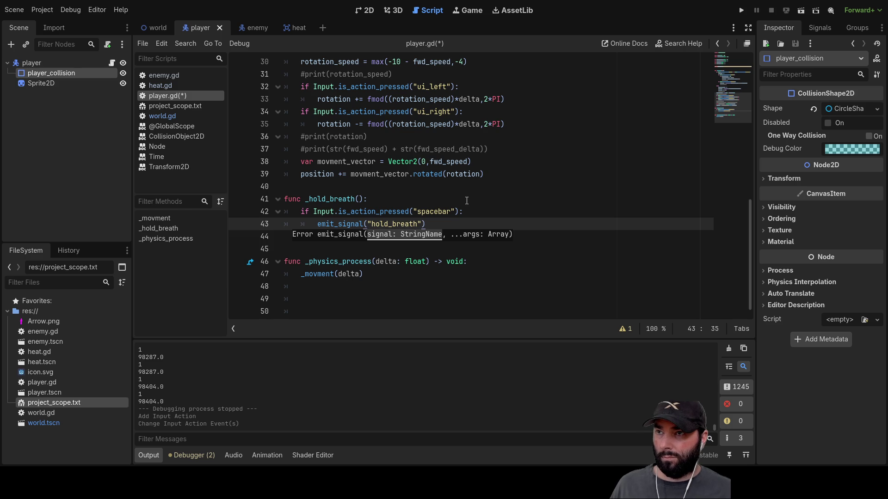
{"action": "key", "text": "Down"}
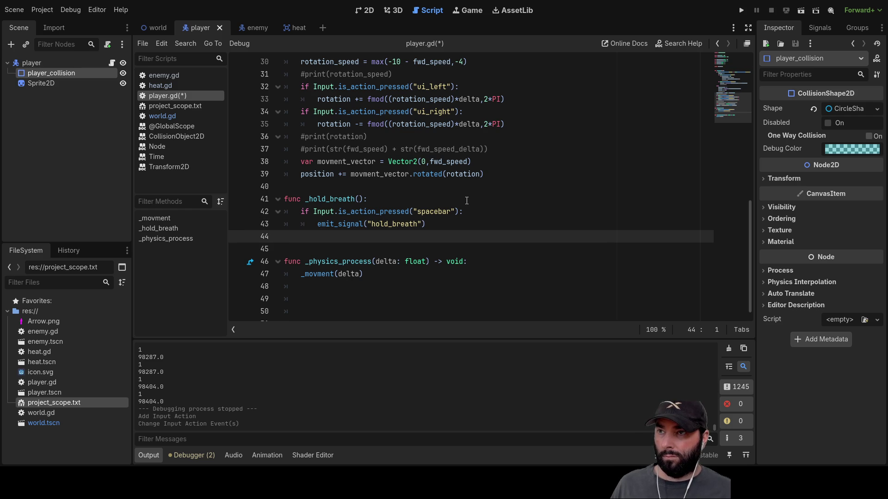
{"action": "left_click", "coordinate": [820, 29]}
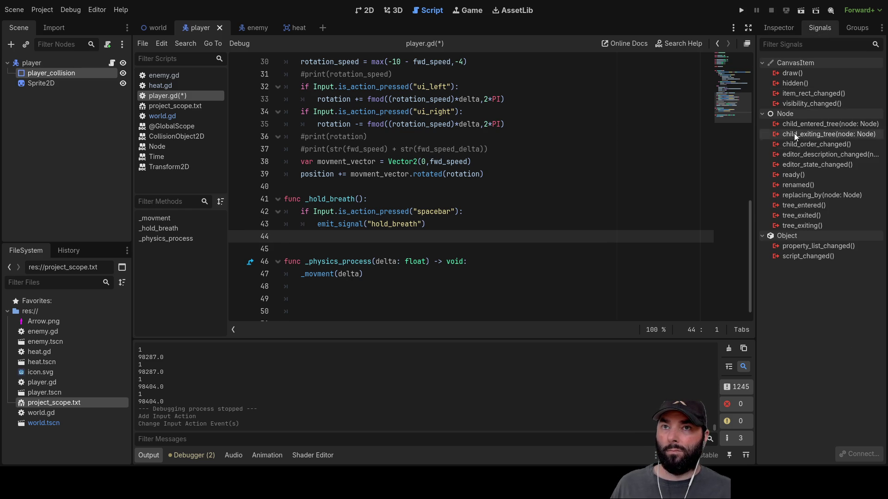
Connect the player's hold_breath signal to a new _on_player_hold_breath handler in world.gd.
{"action": "left_click", "coordinate": [43, 63]}
{"action": "left_click", "coordinate": [799, 74]}
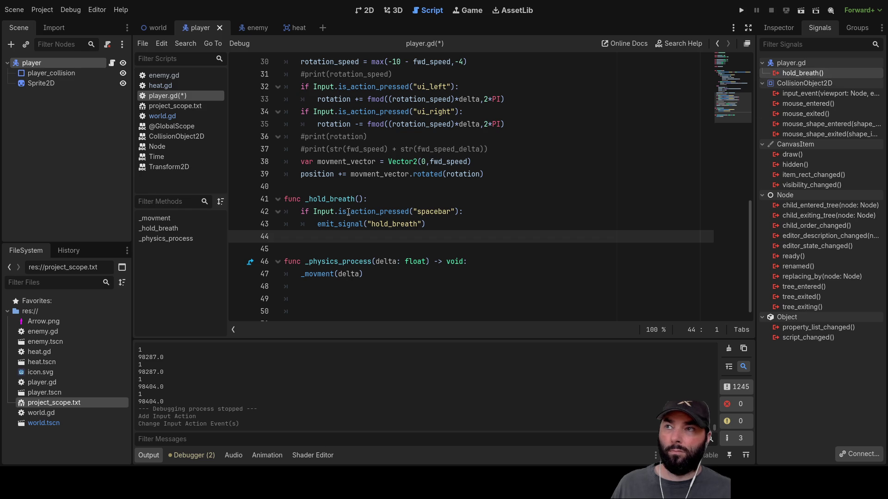
{"action": "key", "text": "Up"}
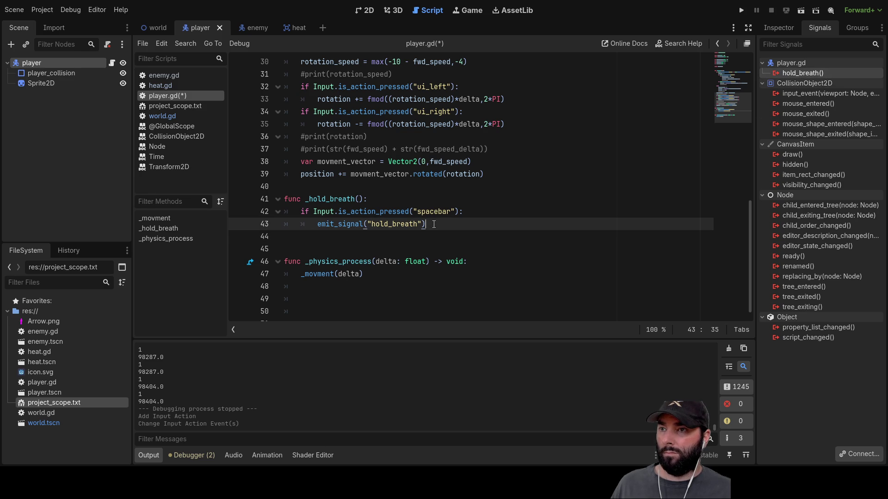
{"action": "left_click", "coordinate": [159, 26]}
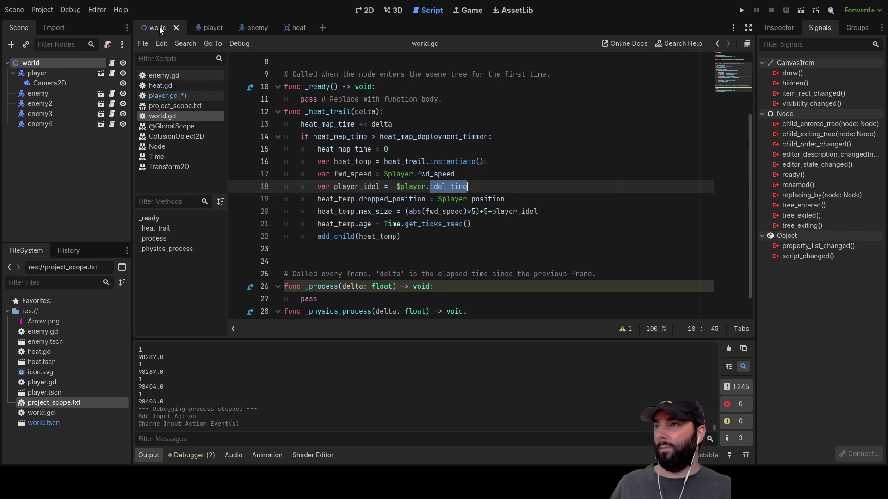
{"action": "left_click", "coordinate": [32, 74]}
{"action": "left_click", "coordinate": [814, 77]}
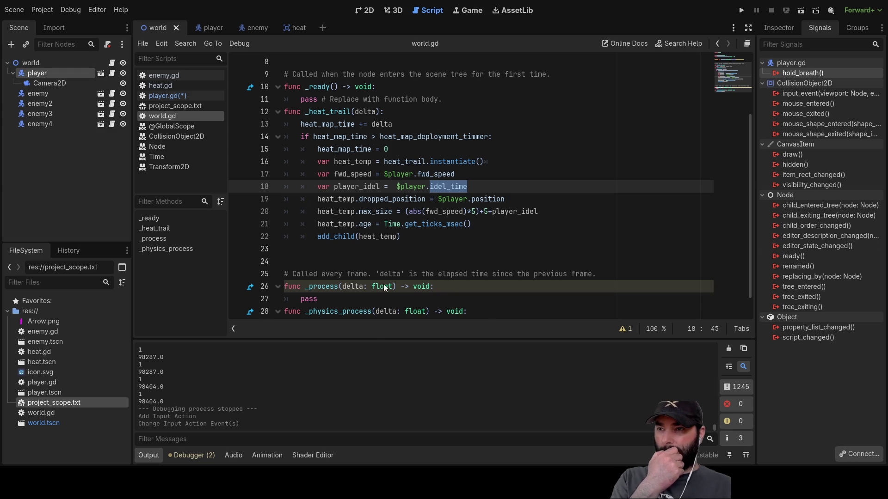
{"action": "left_click", "coordinate": [380, 347]}
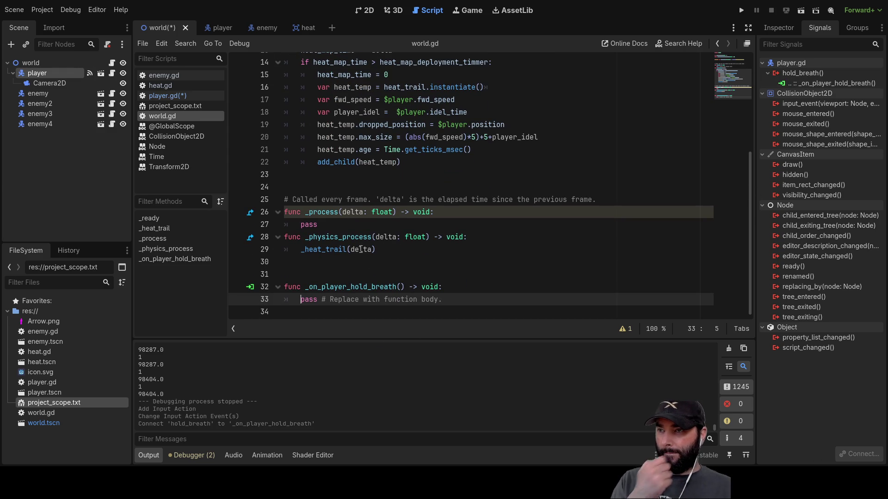
Replace the handler's pass and placeholder comment with pause_heat.
{"action": "double_click", "coordinate": [335, 252]}
{"action": "left_click", "coordinate": [334, 252], "text": "ctrl"}
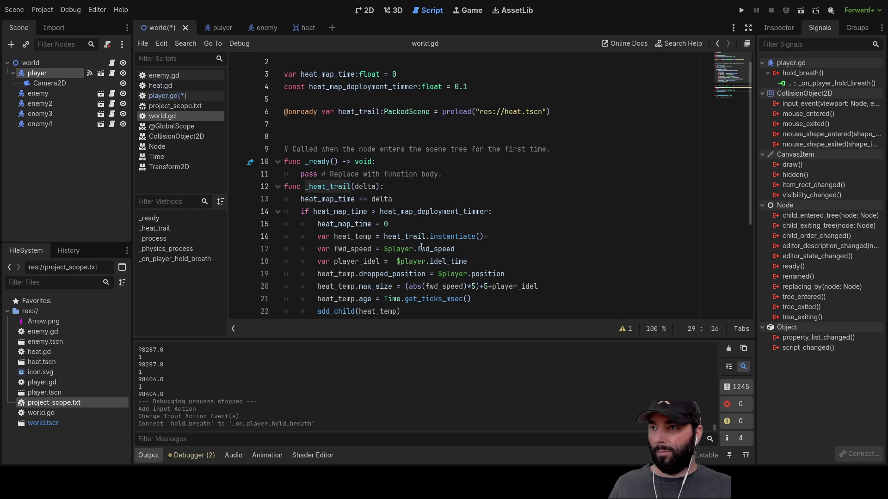
{"action": "key", "text": "alt+Left"}
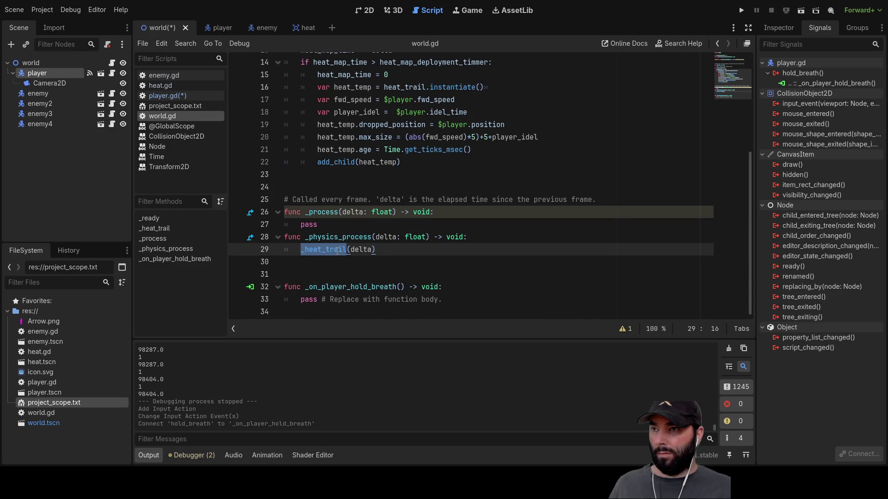
{"action": "left_click", "coordinate": [301, 300]}
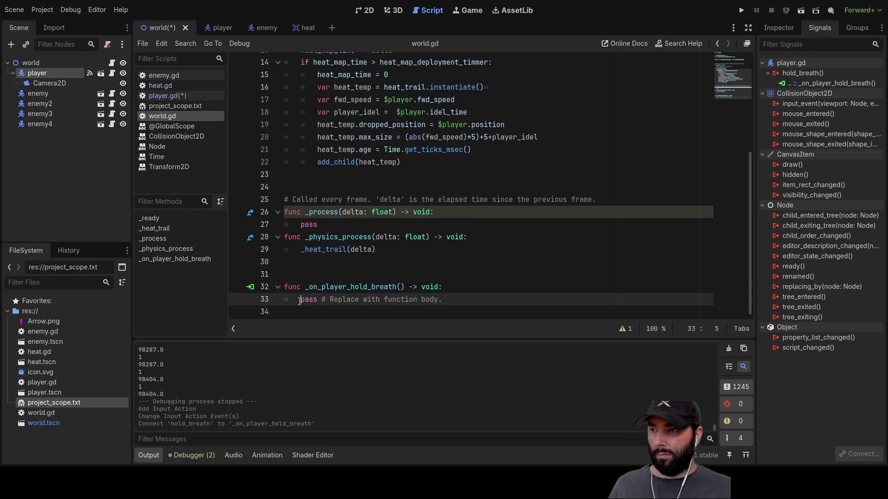
{"action": "key", "text": "Delete"}
{"action": "key", "text": "Delete"}
{"action": "key", "text": "Delete"}
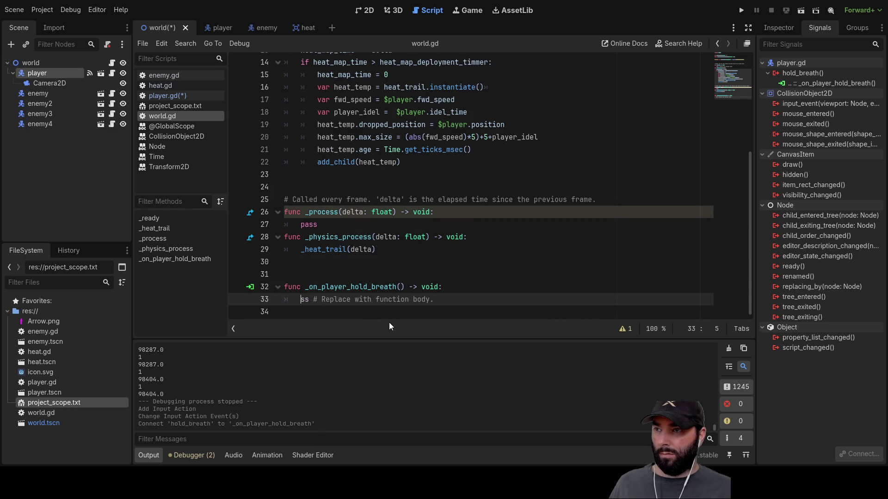
{"action": "left_click_drag", "start_coordinate": [426, 299], "coordinate": [298, 302]}
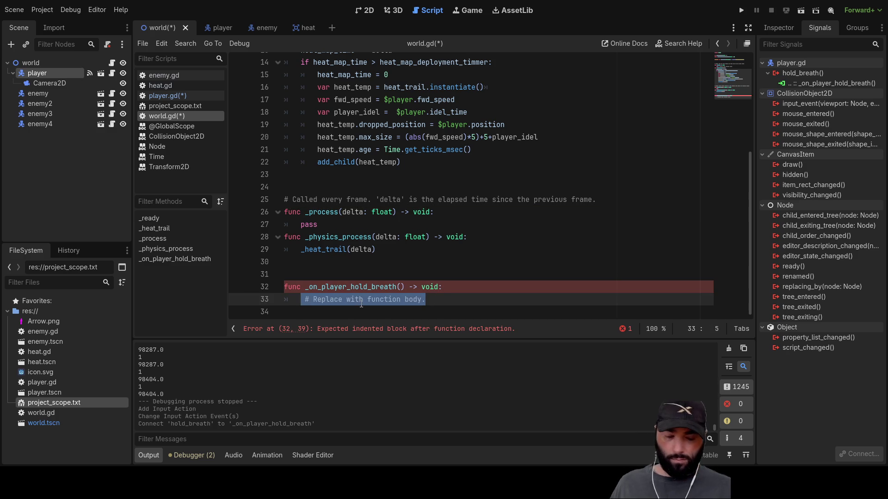
{"action": "key", "text": "Delete"}
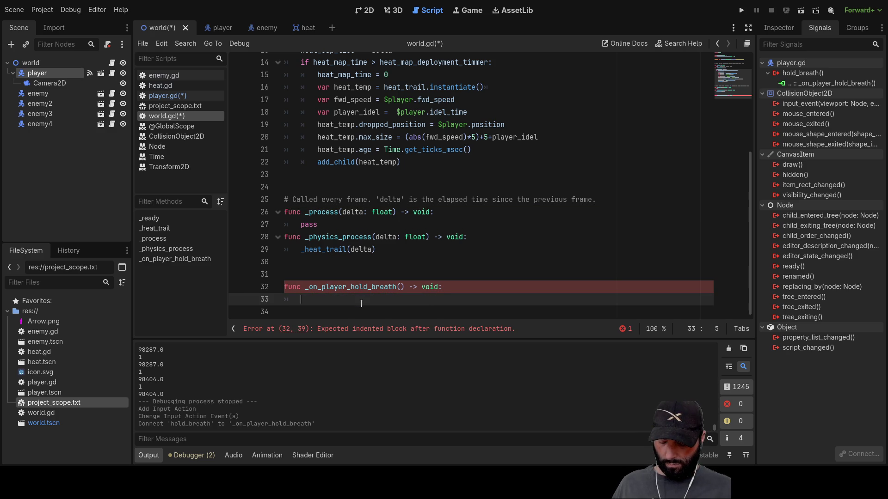
{"action": "type", "text": "pause"}
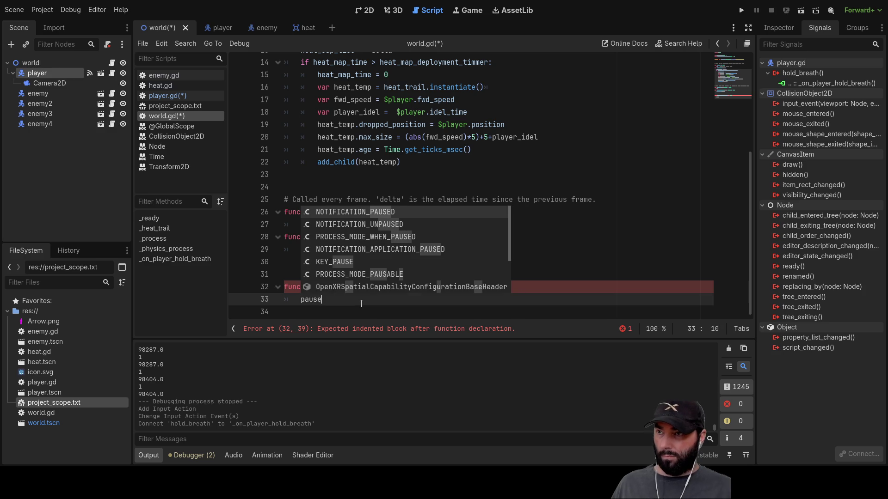
{"action": "type", "text": "_"}
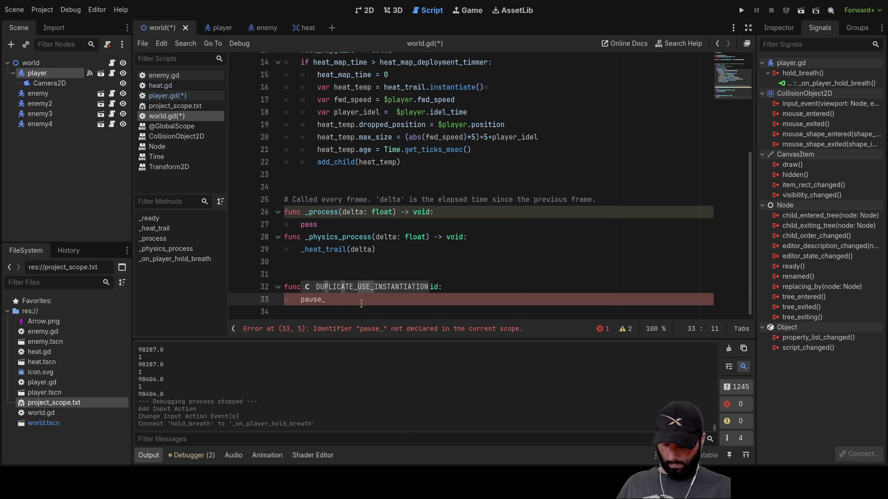
{"action": "type", "text": "heat"}
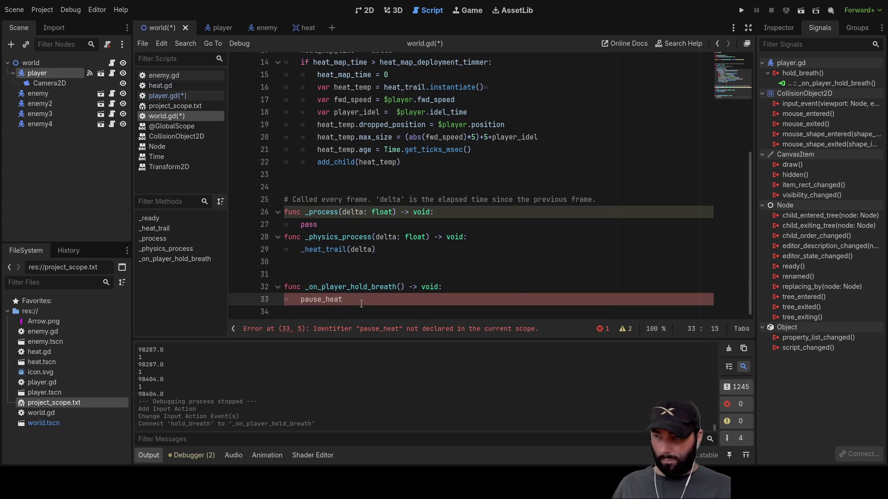
Select the heat_map_deployment_timmer constant declaration at the top of world.gd.
{"action": "scroll", "coordinate": [361, 303], "scroll_direction": "up", "scroll_amount": 5}
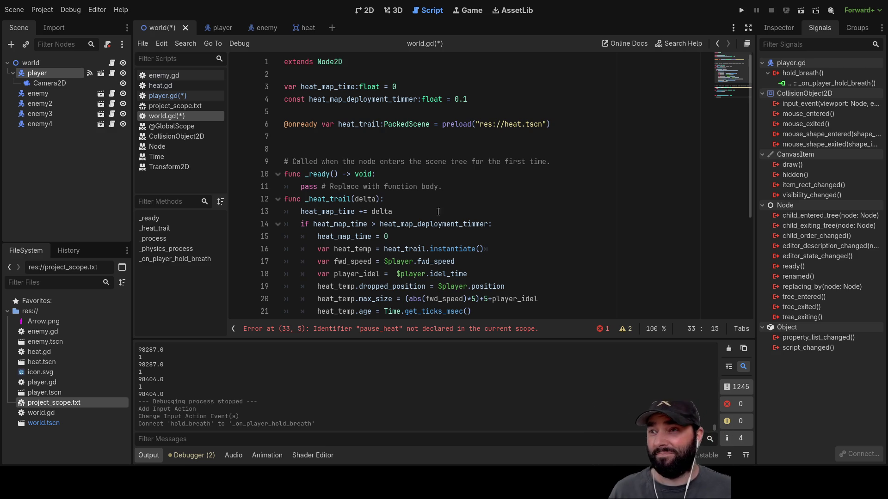
{"action": "scroll", "coordinate": [438, 216], "scroll_direction": "down", "scroll_amount": 5}
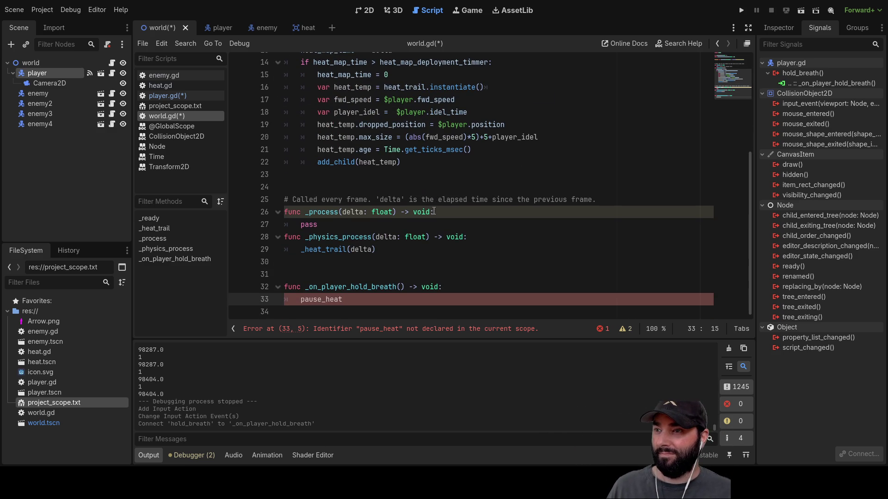
{"action": "scroll", "coordinate": [406, 313], "scroll_direction": "up", "scroll_amount": 5}
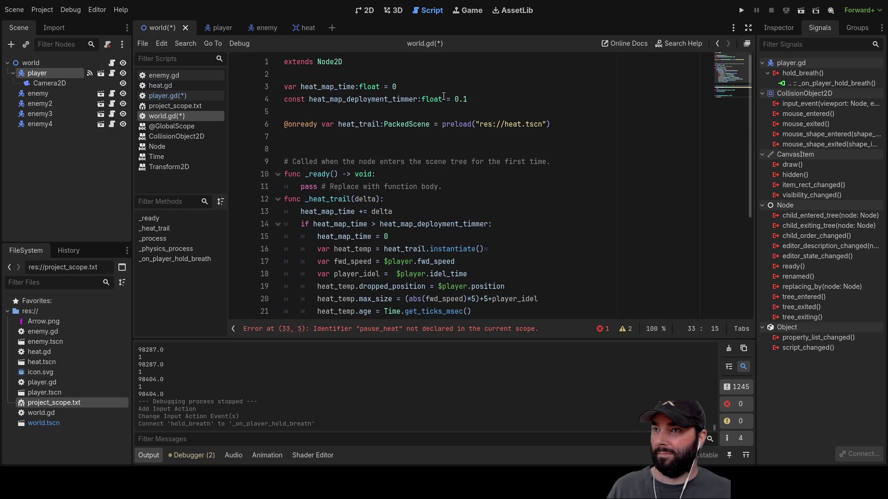
{"action": "mouse_move", "coordinate": [490, 97]}
{"action": "left_mouse_down"}
{"action": "mouse_move", "coordinate": [273, 87]}
{"action": "mouse_move", "coordinate": [258, 101]}
{"action": "left_mouse_up"}
{"action": "key", "text": "ctrl+c"}
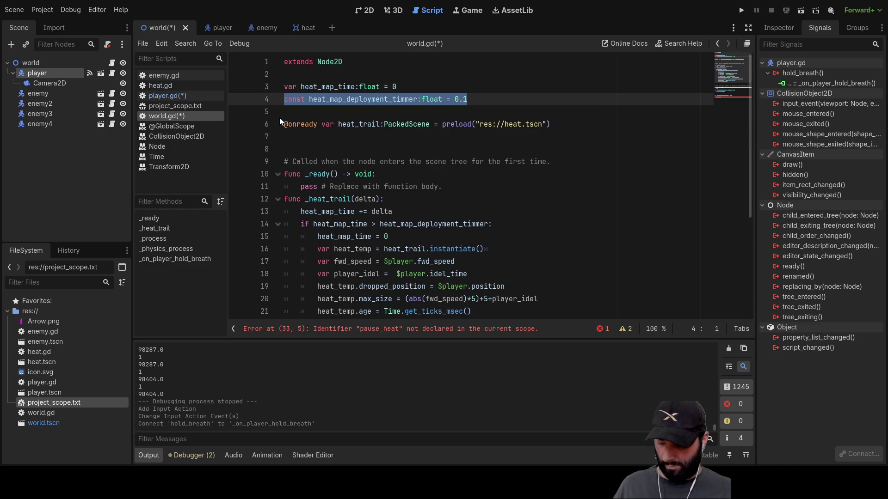
Move the heat_map_deployment_timmer constant above var heat_map_time.
{"action": "key", "text": "BackSpace"}
{"action": "key", "text": "Up"}
{"action": "key", "text": "Up"}
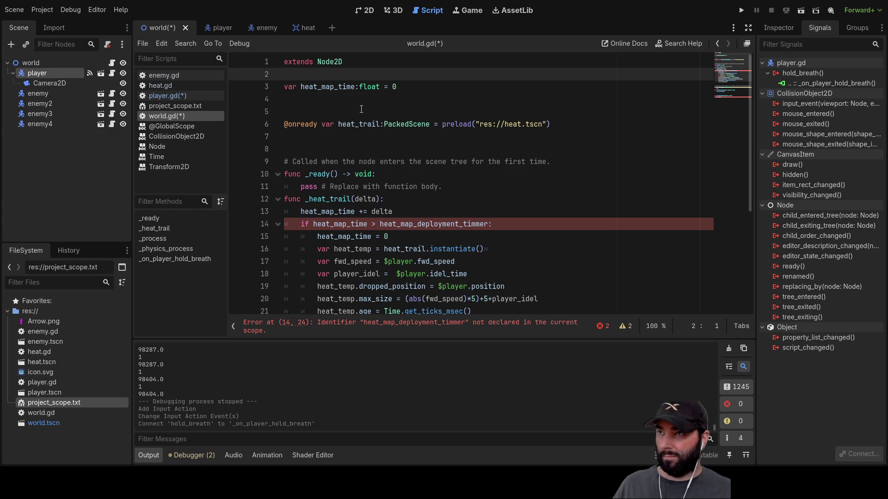
{"action": "key", "text": "Return"}
{"action": "key", "text": "ctrl+v"}
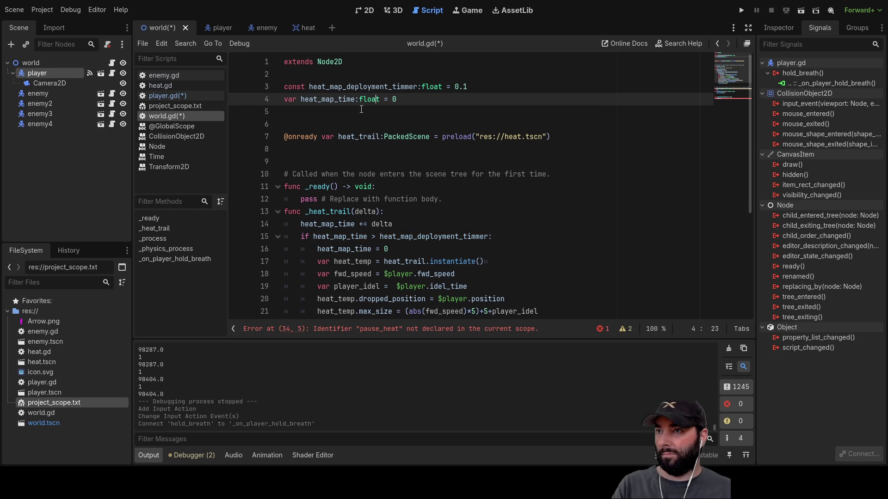
{"action": "key", "text": "Return"}
{"action": "key", "text": "Down"}
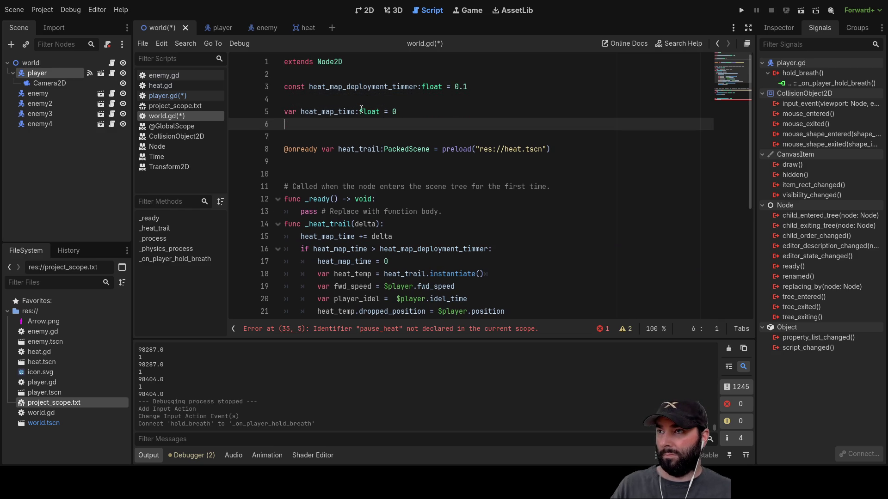
Start a var declaration on line 6 and copy the pause_heat name from the handler.
{"action": "type", "text": "var"}
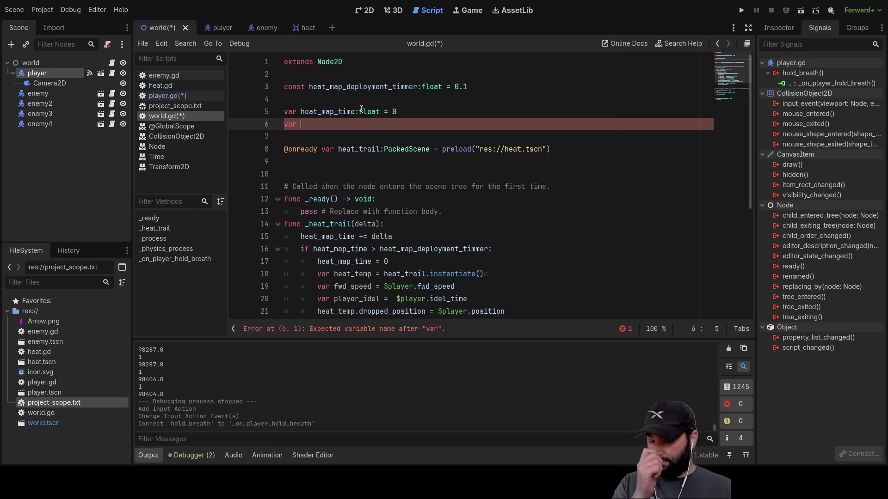
{"action": "key", "text": "ctrl+v"}
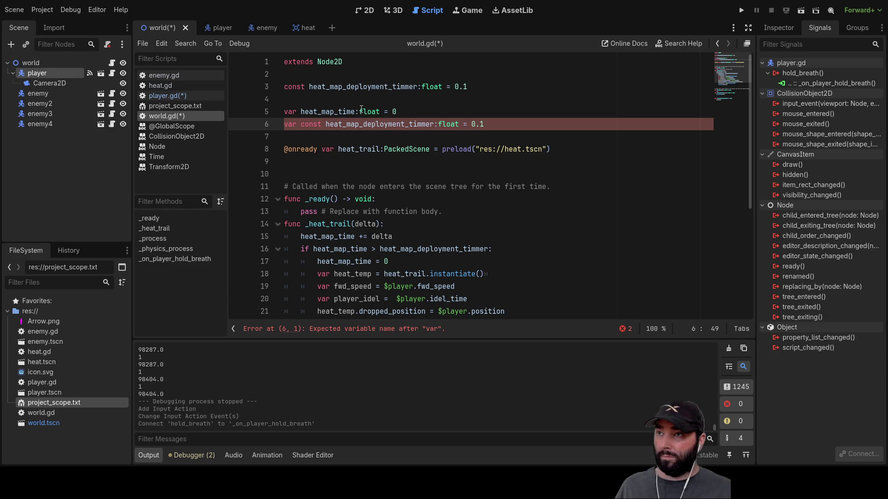
{"action": "key", "text": "ctrl+z"}
{"action": "scroll", "coordinate": [339, 276], "scroll_direction": "down", "scroll_amount": 5}
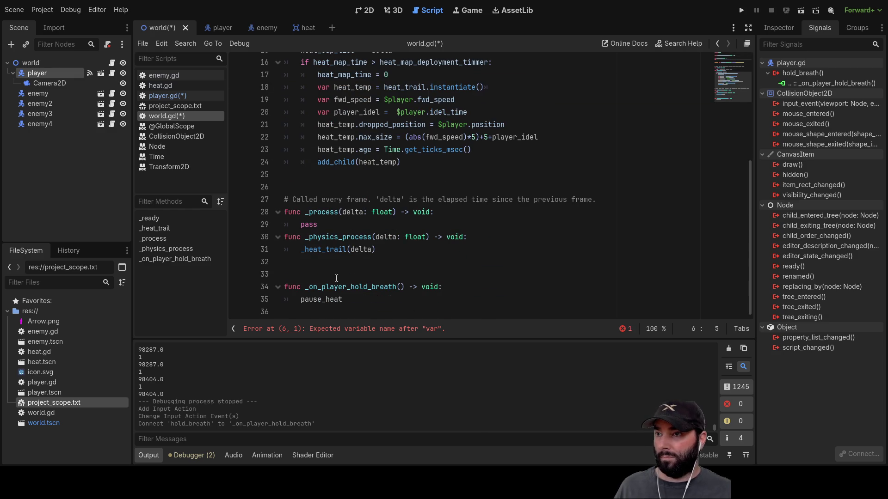
{"action": "triple_click", "coordinate": [323, 301]}
{"action": "key", "text": "ctrl+c"}
{"action": "scroll", "coordinate": [323, 303], "scroll_direction": "up", "scroll_amount": 10}
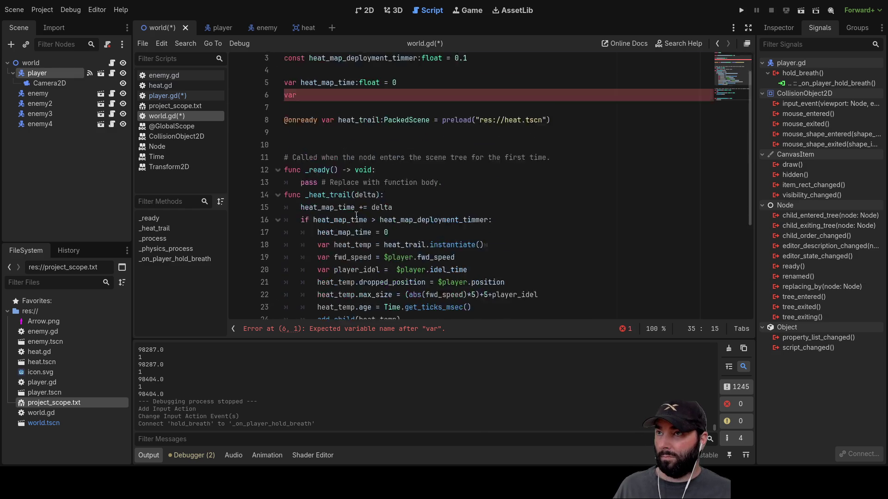
Complete line 6 as var pause_heat:bool = false.
{"action": "left_click", "coordinate": [313, 123]}
{"action": "key", "text": "ctrl+v"}
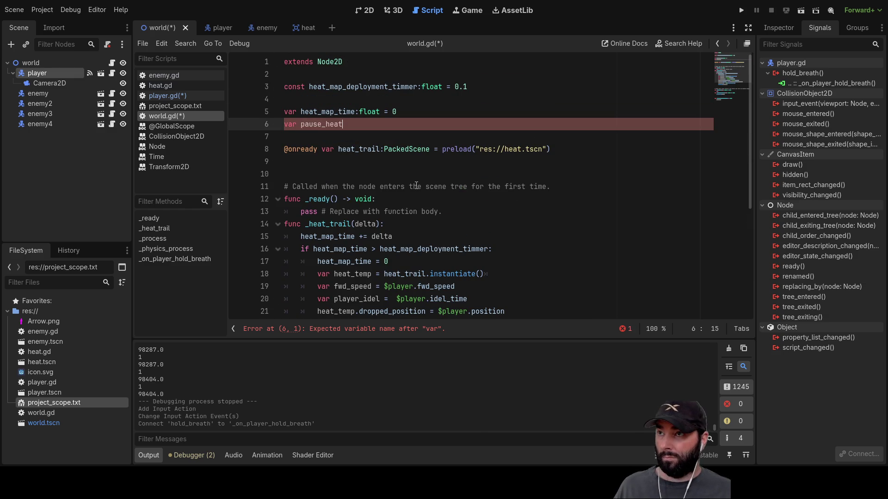
{"action": "type", "text": ":"}
{"action": "key", "text": "ctrl+z"}
{"action": "type", "text": ":boo"}
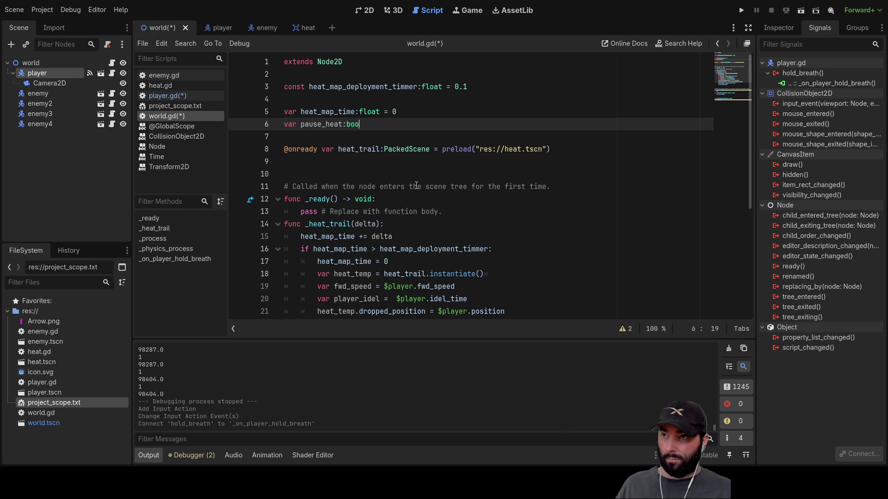
{"action": "type", "text": "l = false"}
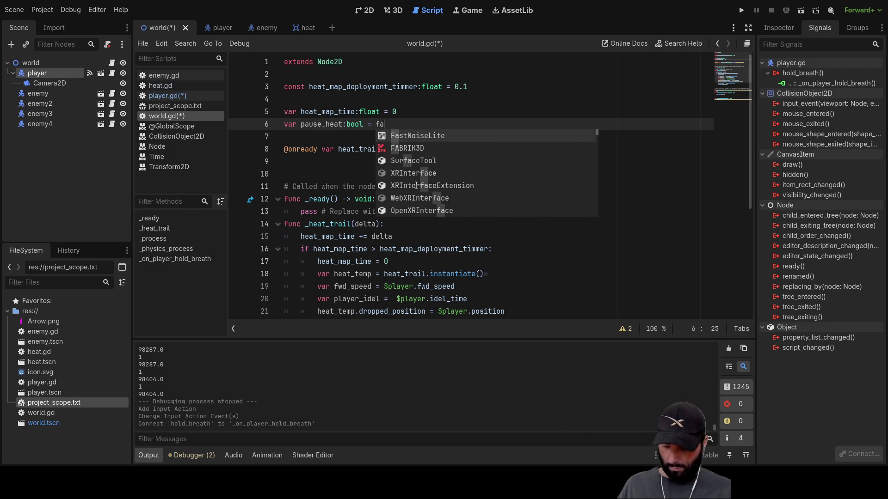
{"action": "left_click", "coordinate": [345, 141]}
{"action": "scroll", "coordinate": [417, 161], "scroll_direction": "down", "scroll_amount": 2}
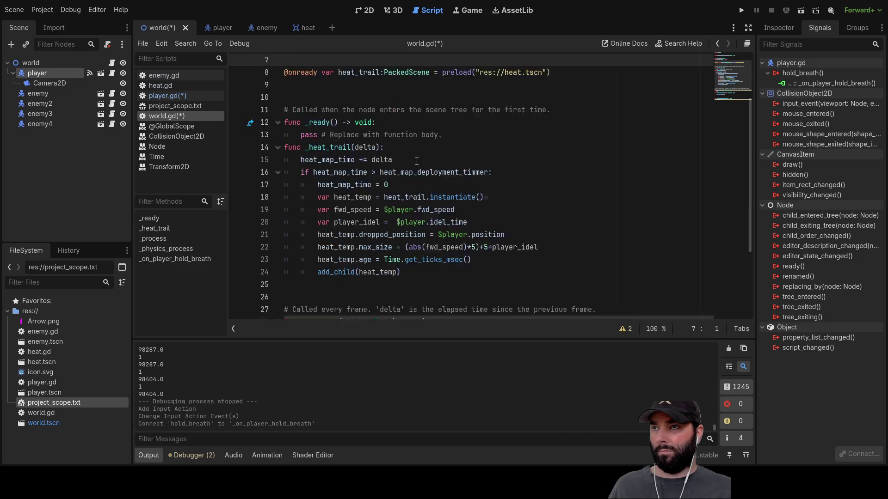
{"action": "scroll", "coordinate": [416, 161], "scroll_direction": "down", "scroll_amount": 4}
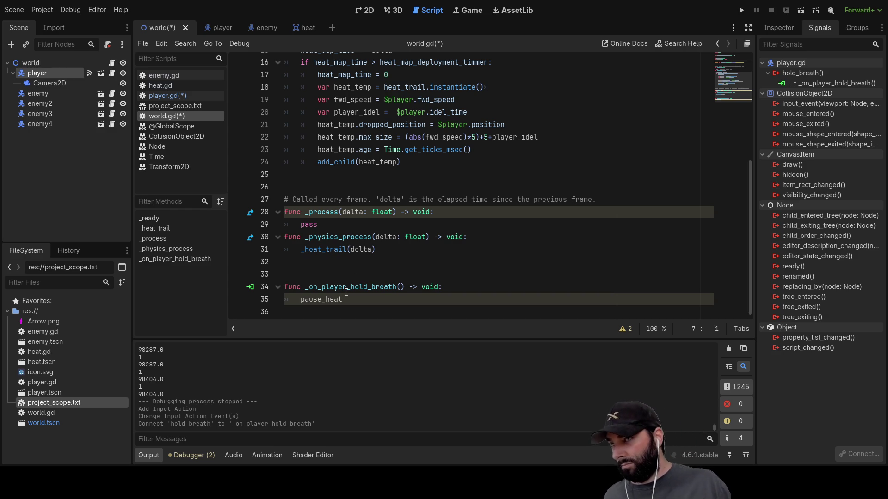
Add a CanvasLayer named UI under world, then return to the handler's pause_heat line.
{"action": "left_click", "coordinate": [42, 62]}
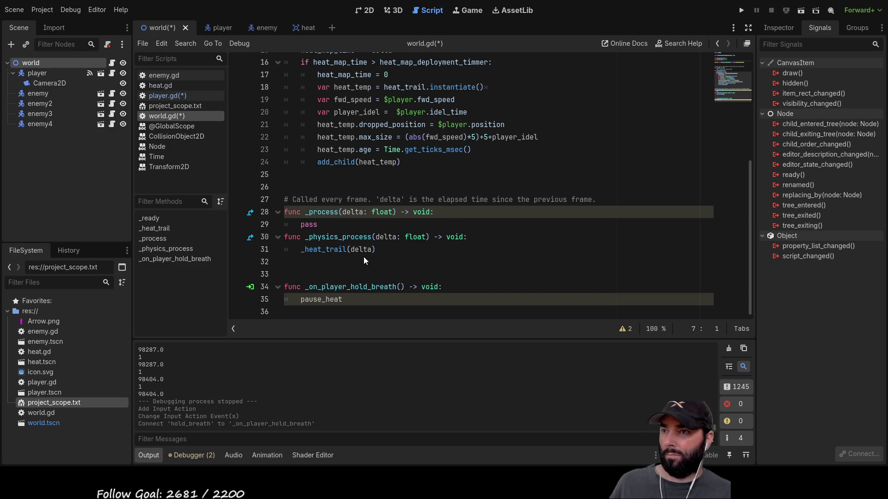
{"action": "key", "text": "ctrl+a"}
{"action": "key", "text": "Return"}
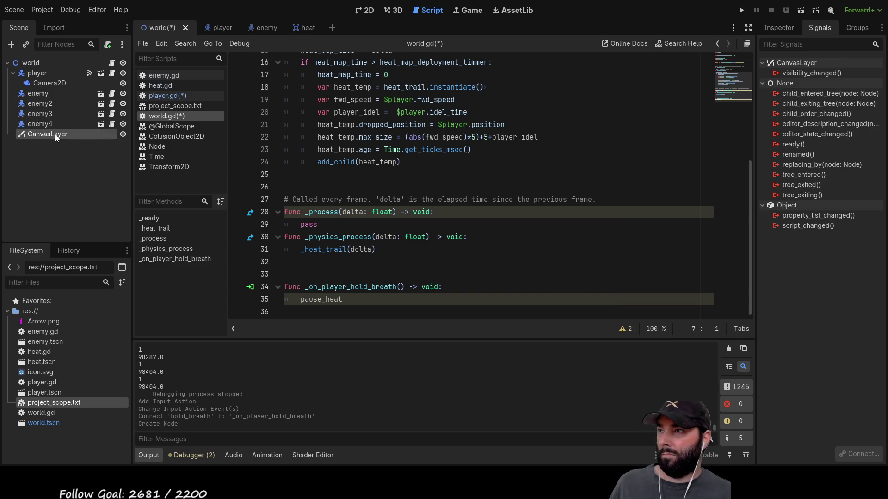
{"action": "left_click", "coordinate": [74, 134]}
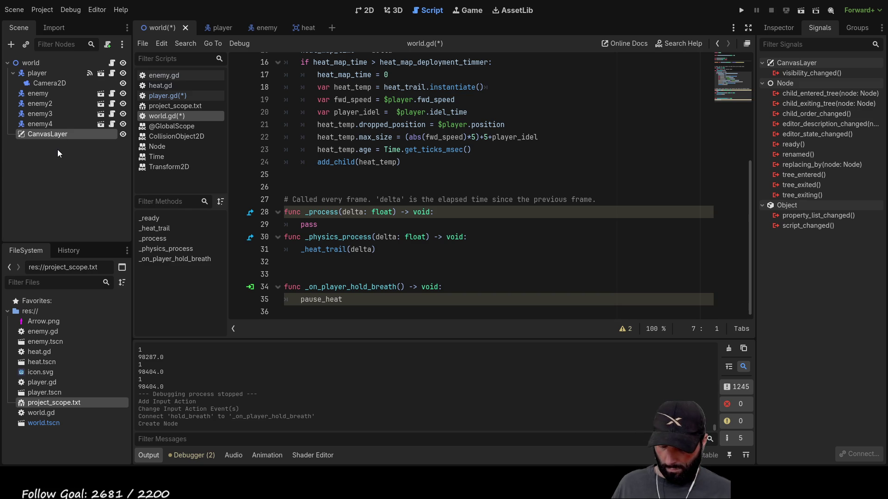
{"action": "type", "text": "UI"}
{"action": "key", "text": "Return"}
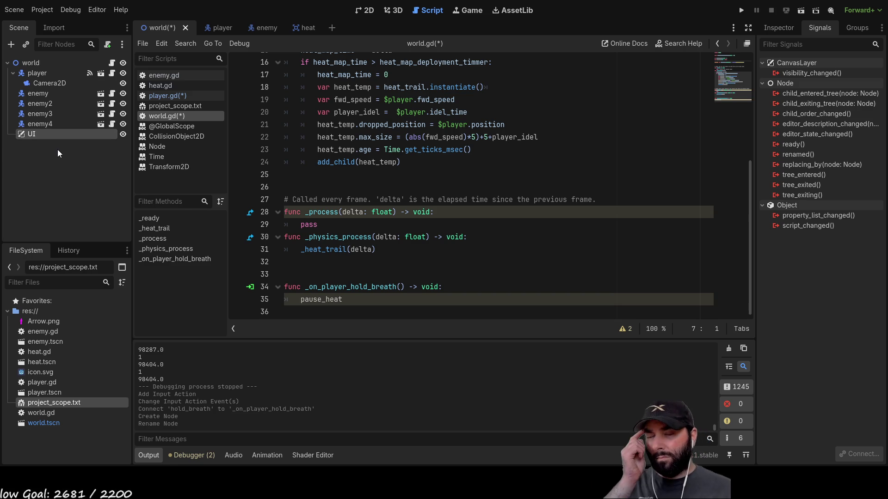
{"action": "left_click", "coordinate": [357, 299]}
{"action": "type", "text": "= true"}
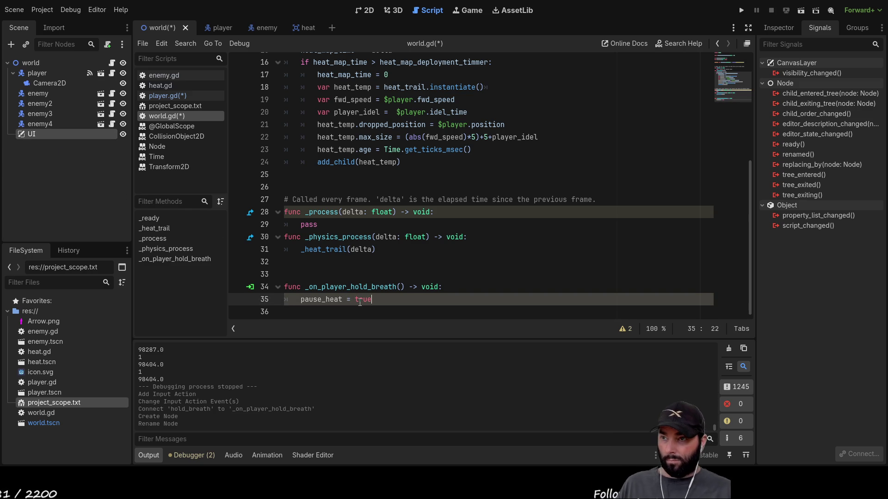
Indent _heat_trail(delta) under 'if not pause_heat:' on line 31, then run the project.
{"action": "left_click", "coordinate": [374, 262]}
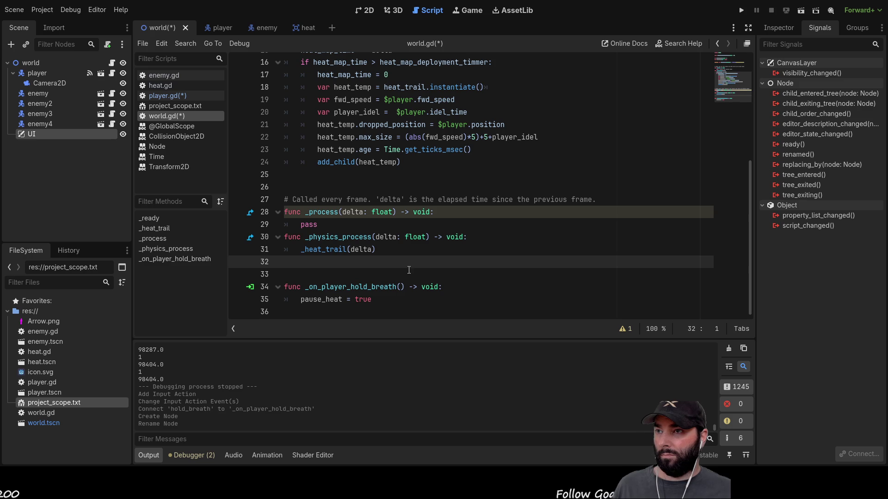
{"action": "left_click", "coordinate": [300, 249]}
{"action": "key", "text": "Return"}
{"action": "key", "text": "Up"}
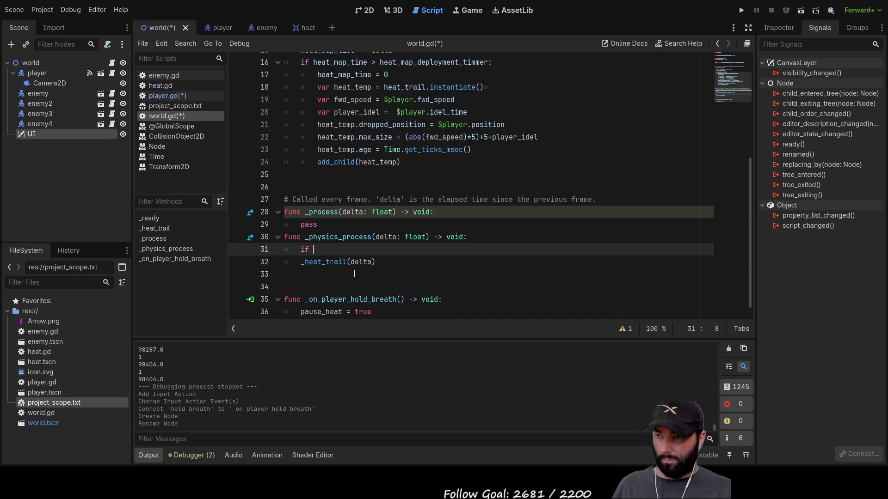
{"action": "type", "text": "not"}
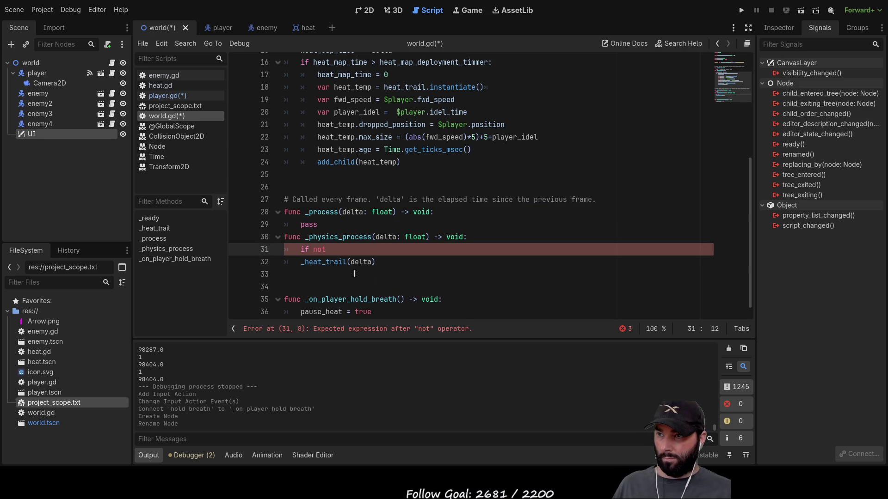
{"action": "left_click", "coordinate": [335, 313]}
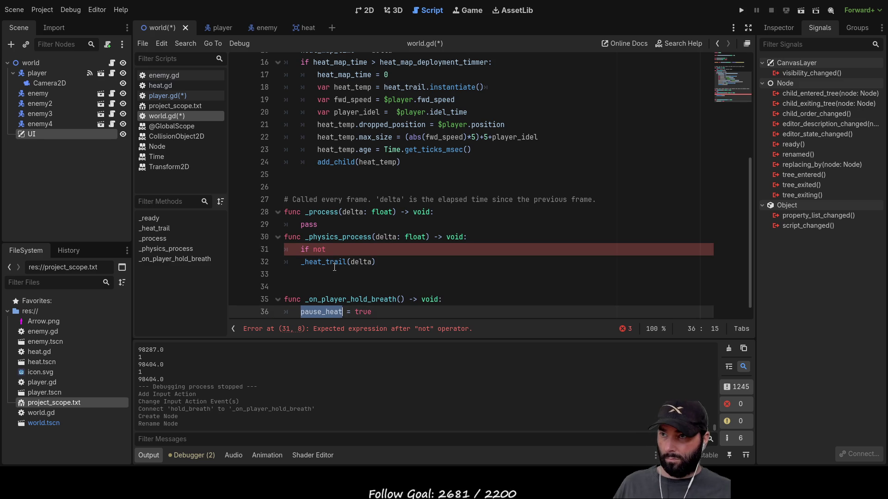
{"action": "left_click", "coordinate": [338, 249]}
{"action": "type", "text": "pause_heat"}
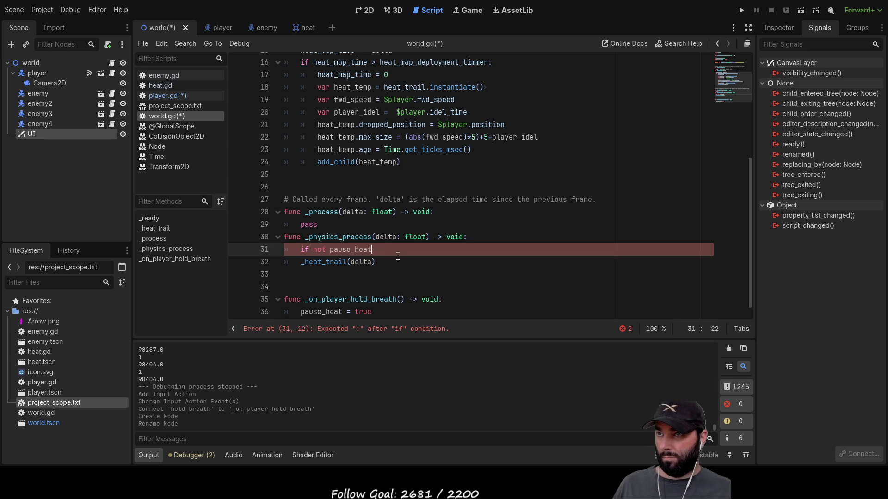
{"action": "type", "text": ":"}
{"action": "key", "text": "Down"}
{"action": "key", "text": "Home"}
{"action": "key", "text": "Tab"}
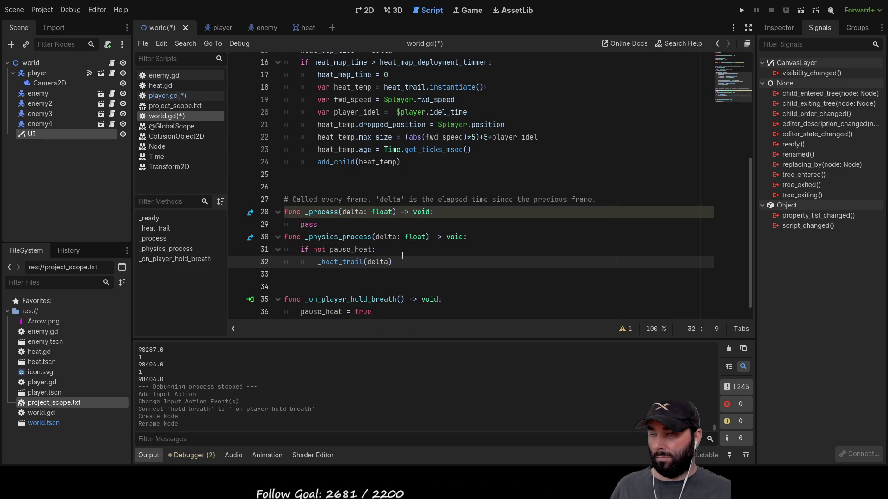
{"action": "scroll", "coordinate": [403, 256], "scroll_direction": "up", "scroll_amount": 2}
{"action": "left_click", "coordinate": [741, 11]}
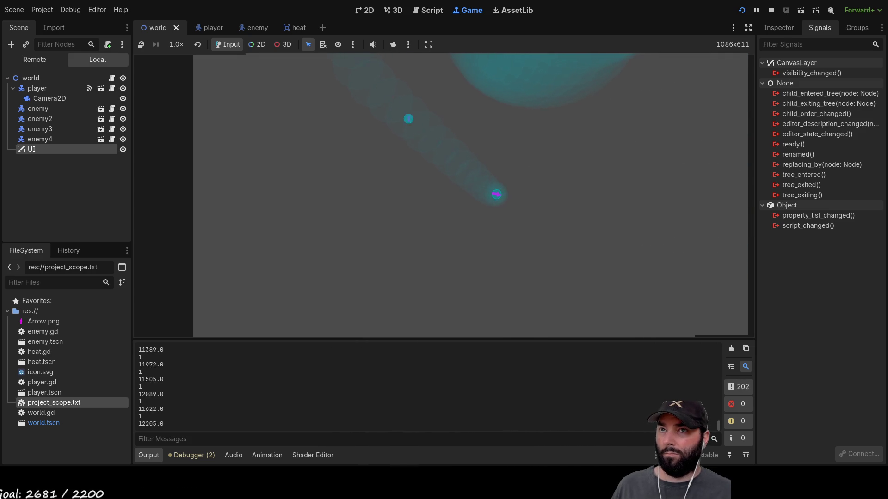
Add print("hold") after the emit_signal line in _hold_breath and test-run the game.
{"action": "left_click", "coordinate": [770, 9]}
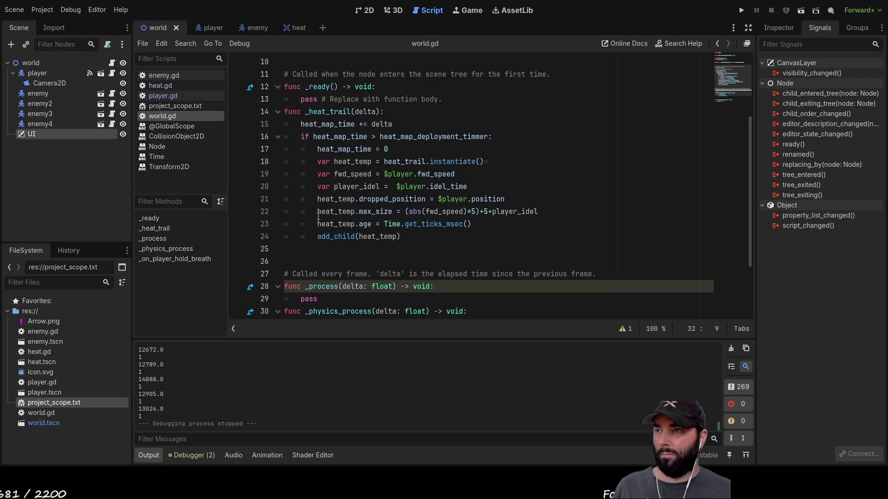
{"action": "left_click", "coordinate": [209, 25]}
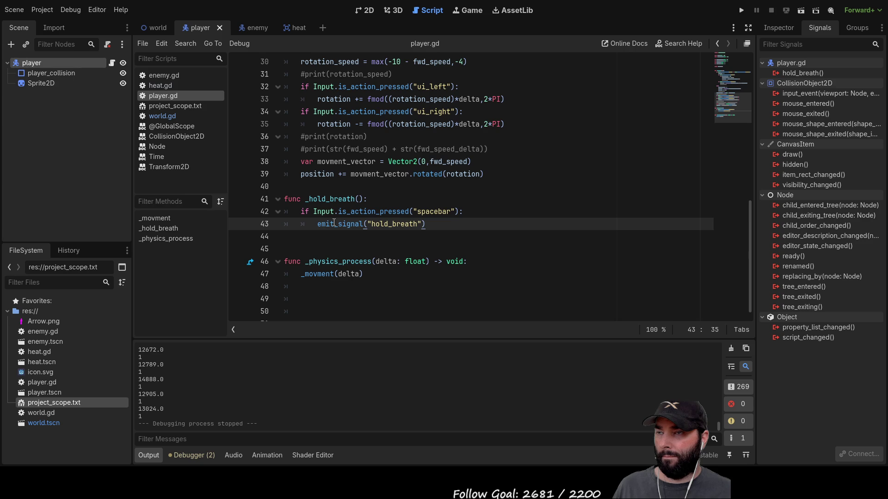
{"action": "double_click", "coordinate": [328, 200]}
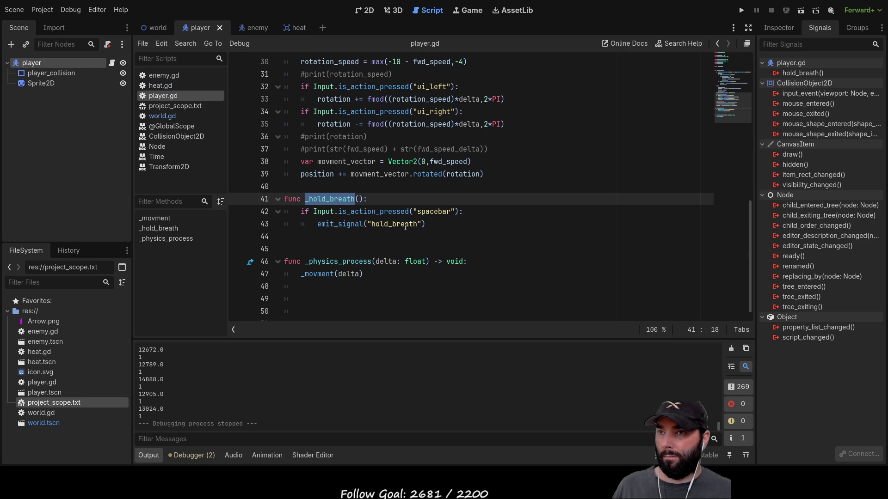
{"action": "left_click", "coordinate": [340, 236]}
{"action": "key", "text": "Tab"}
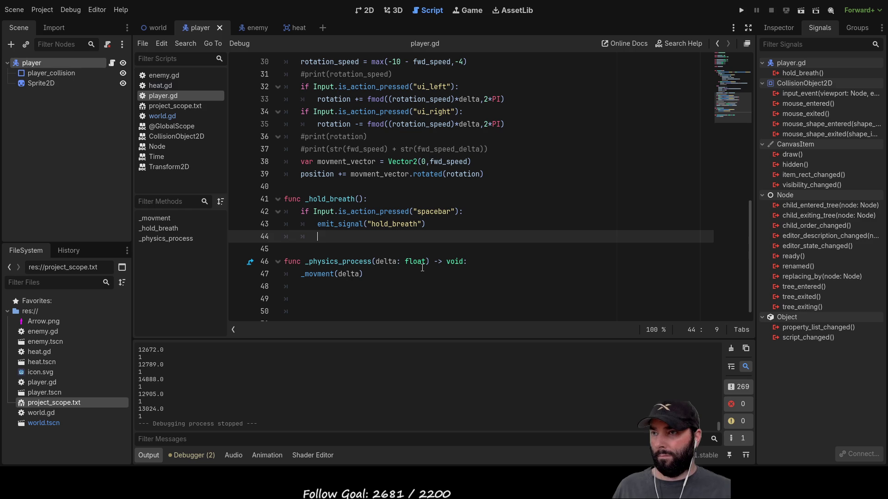
{"action": "type", "text": "print"}
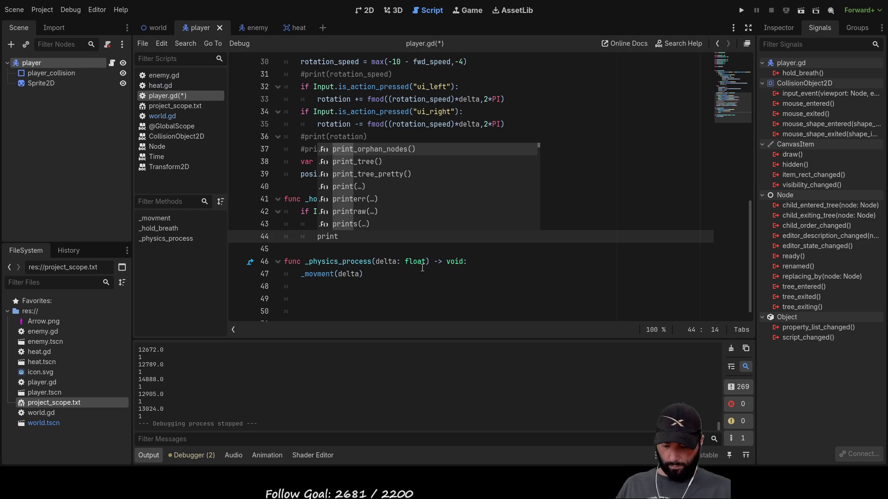
{"action": "type", "text": "(\""}
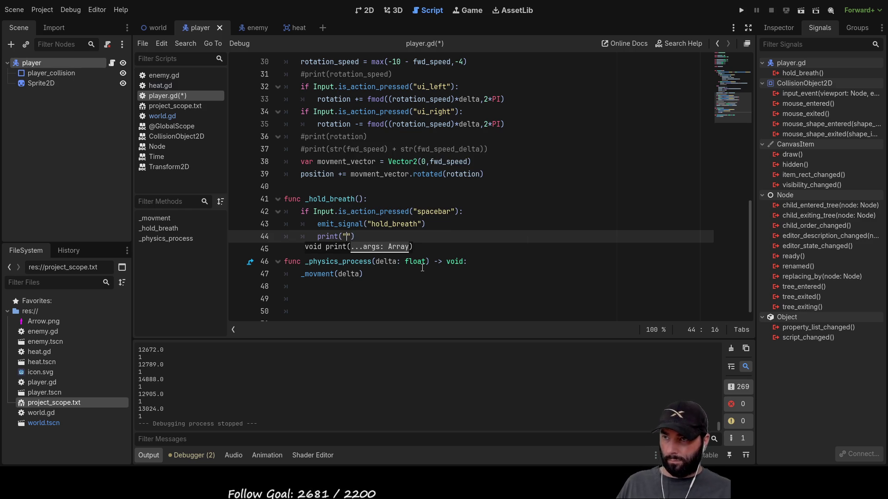
{"action": "type", "text": "hold"}
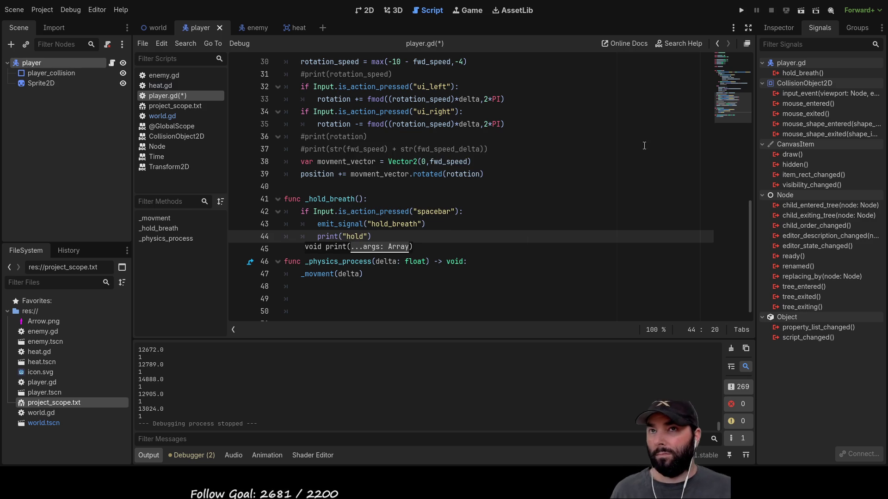
{"action": "left_click", "coordinate": [741, 10]}
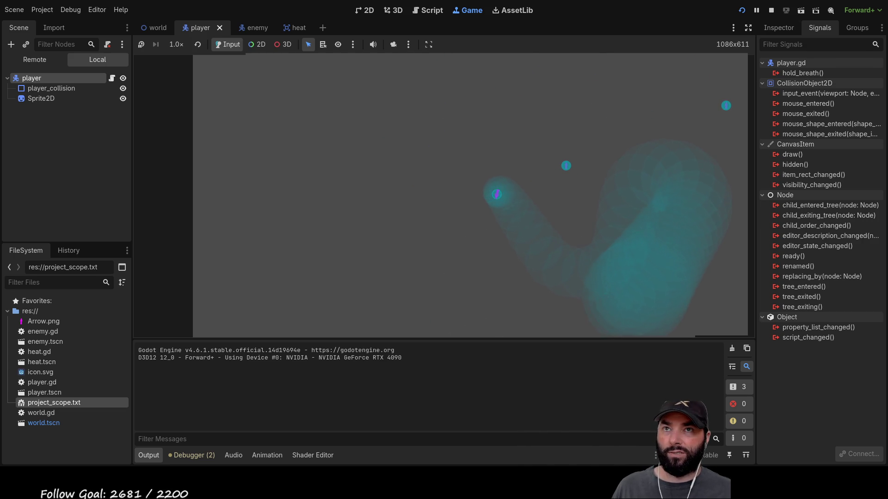
{"action": "left_click", "coordinate": [770, 13]}
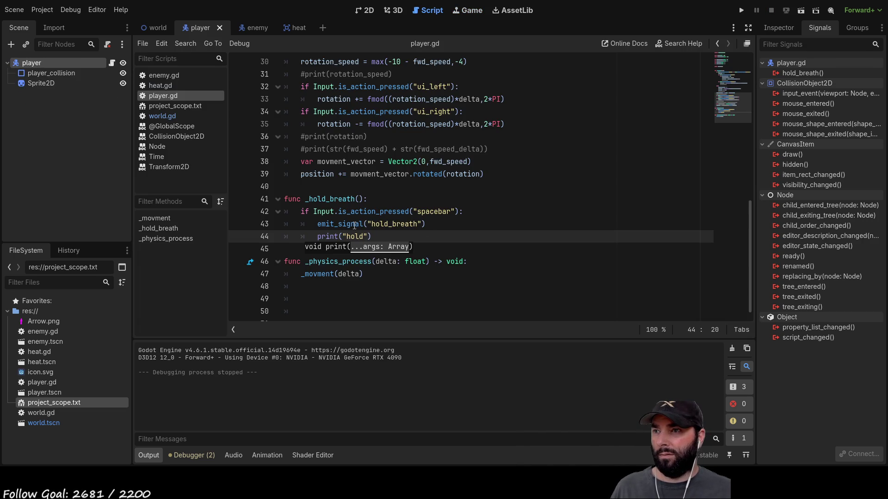
Call _hold_breath() every frame from _physics_process and run the project again.
{"action": "double_click", "coordinate": [377, 213]}
{"action": "left_click", "coordinate": [430, 212]}
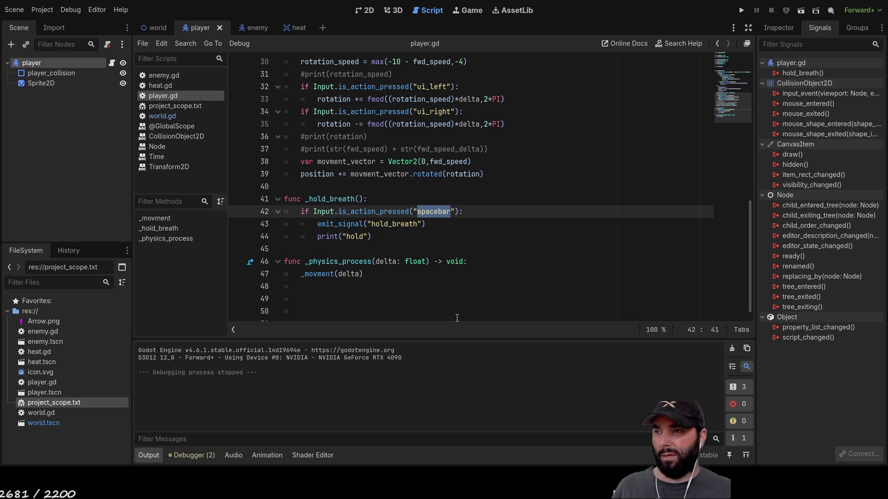
{"action": "left_click", "coordinate": [336, 200]}
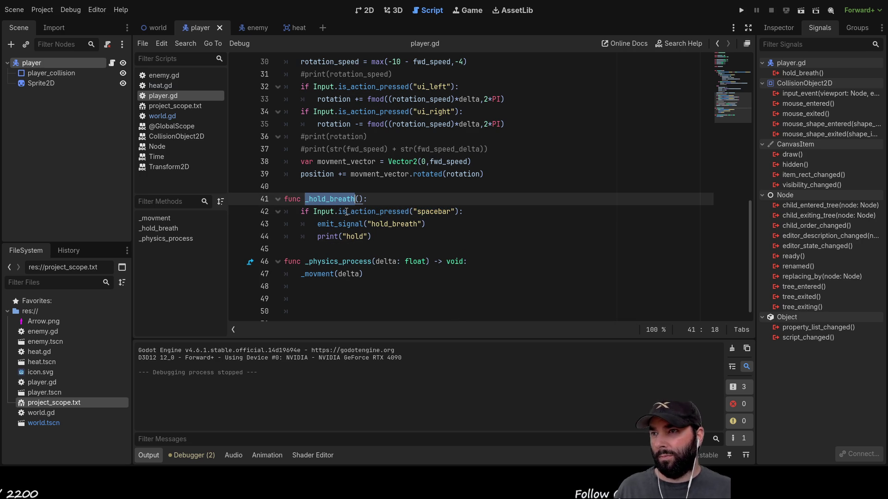
{"action": "left_click", "coordinate": [321, 287]}
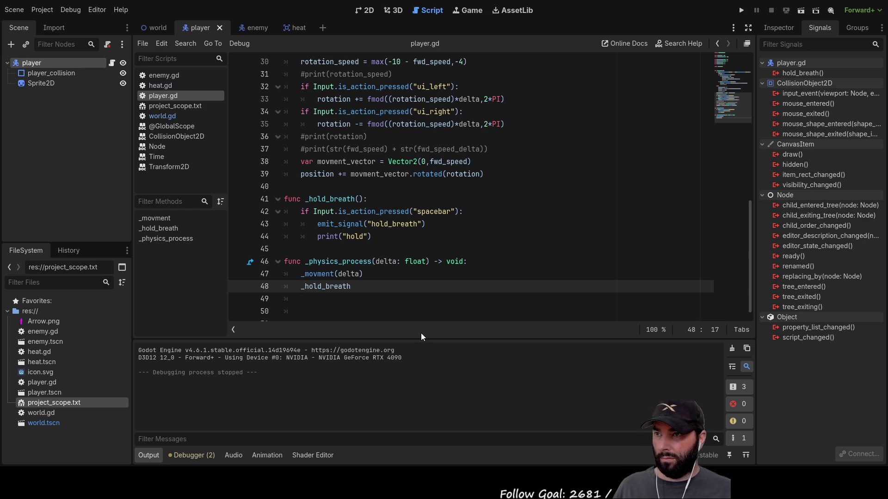
{"action": "type", "text": "()"}
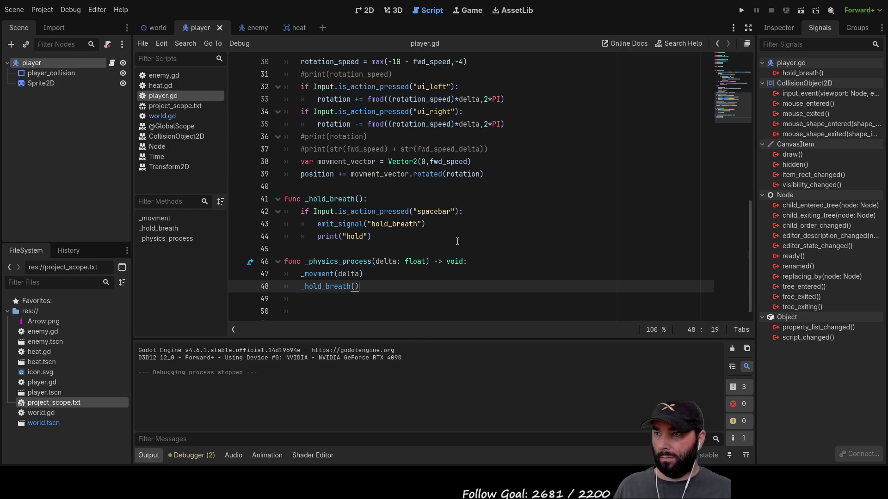
{"action": "left_click", "coordinate": [458, 262]}
{"action": "left_click", "coordinate": [741, 12]}
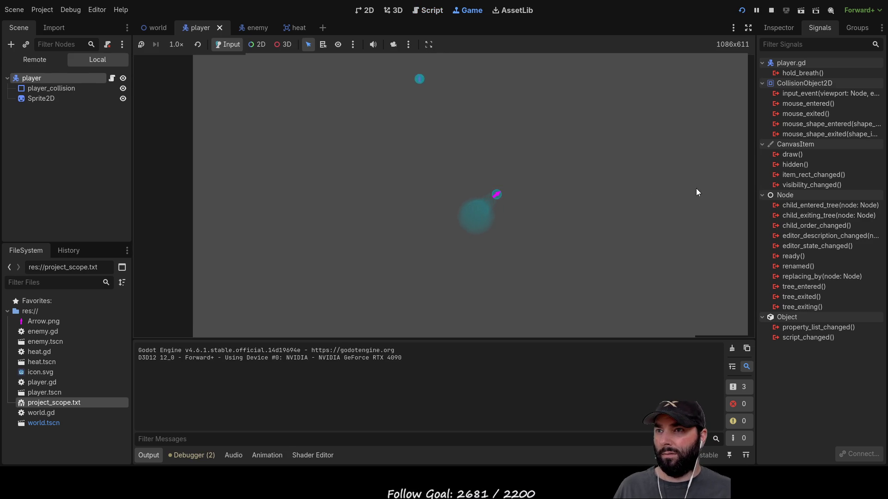
Hold Space in the running game to log repeated "hold" lines, then stop it.
{"action": "key", "text": "space"}
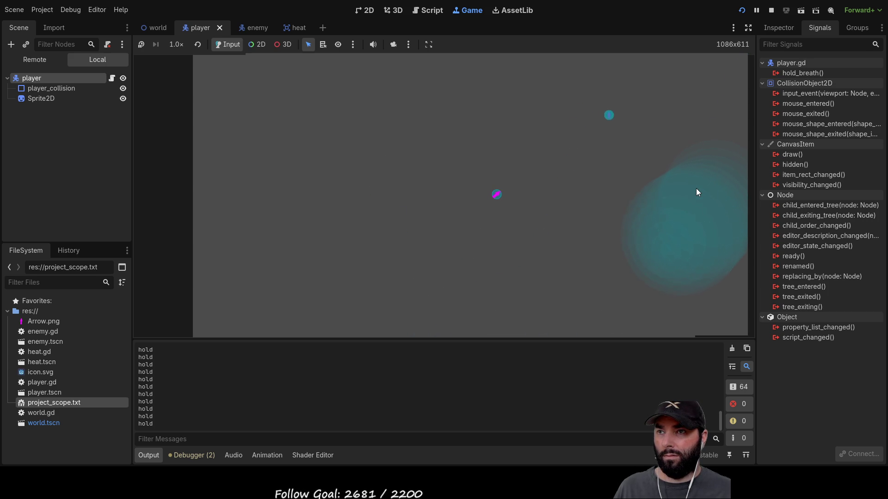
{"action": "key", "text": "space"}
{"action": "key", "text": "space"}
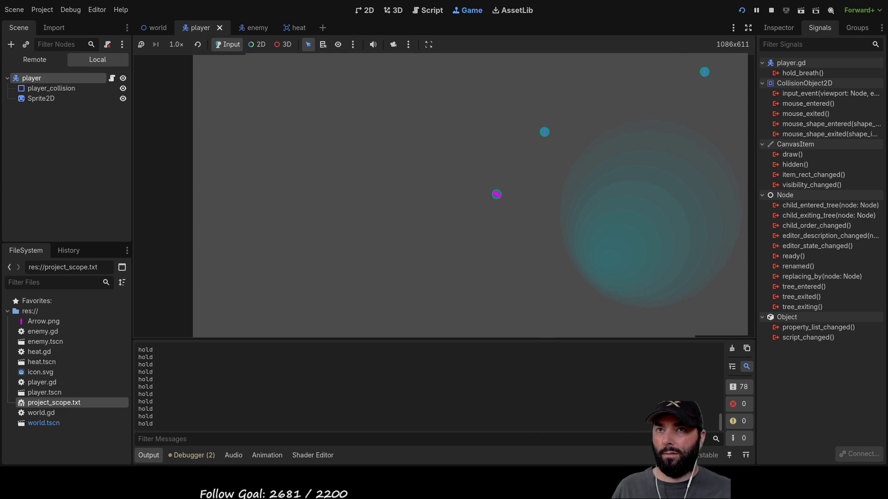
{"action": "left_click", "coordinate": [770, 11]}
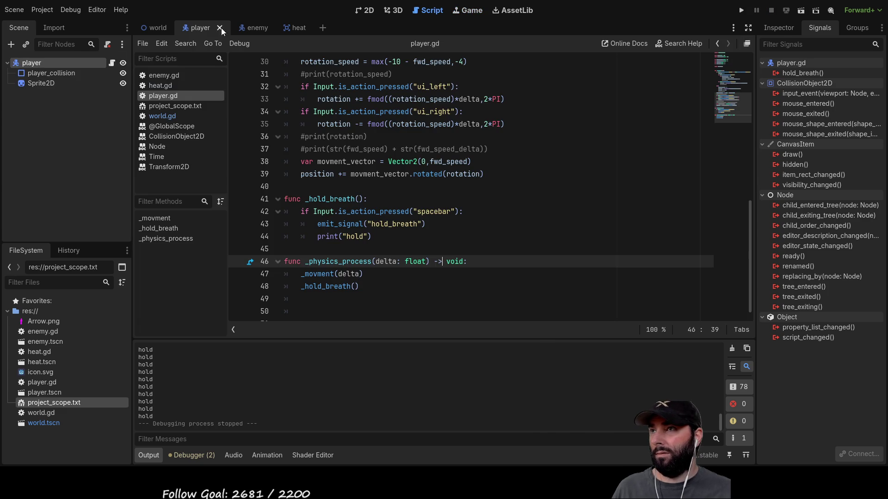
{"action": "left_click", "coordinate": [251, 29]}
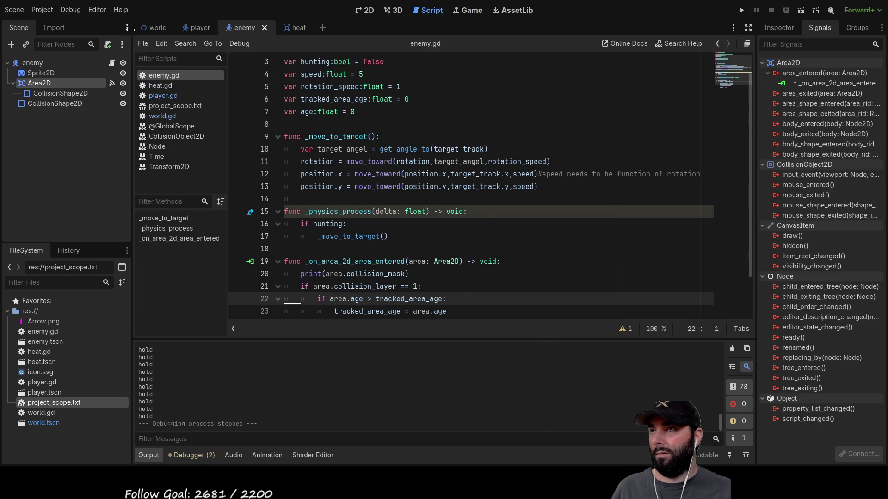
{"action": "left_click", "coordinate": [155, 28]}
{"action": "scroll", "coordinate": [337, 279], "scroll_direction": "down", "scroll_amount": 3}
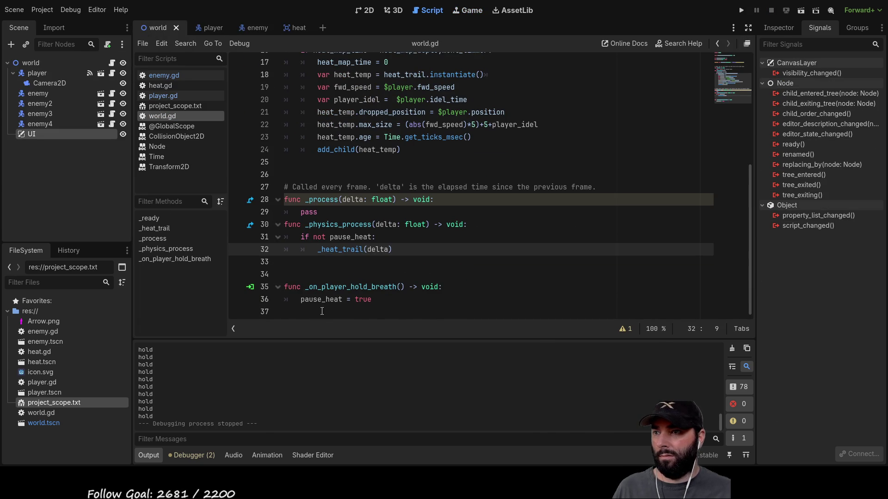
{"action": "left_click", "coordinate": [325, 312]}
{"action": "key", "text": "Up"}
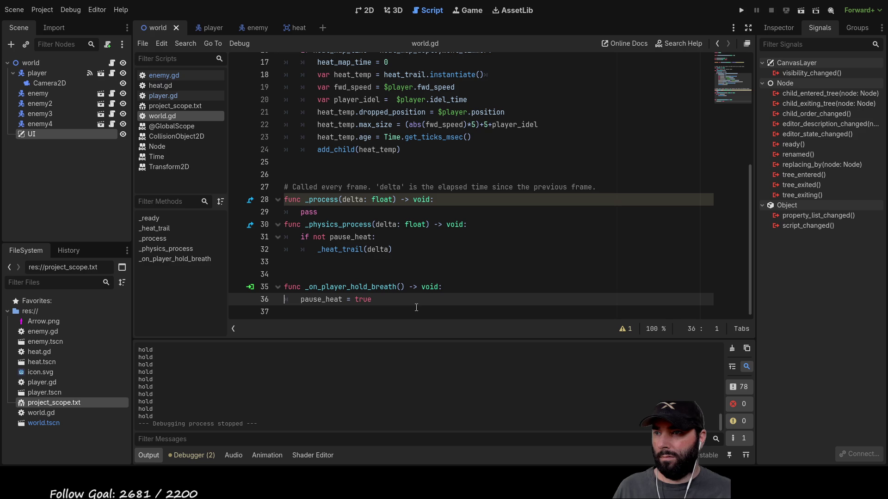
{"action": "key", "text": "Down"}
{"action": "key", "text": "Up"}
{"action": "key", "text": "Down"}
{"action": "key", "text": "Up"}
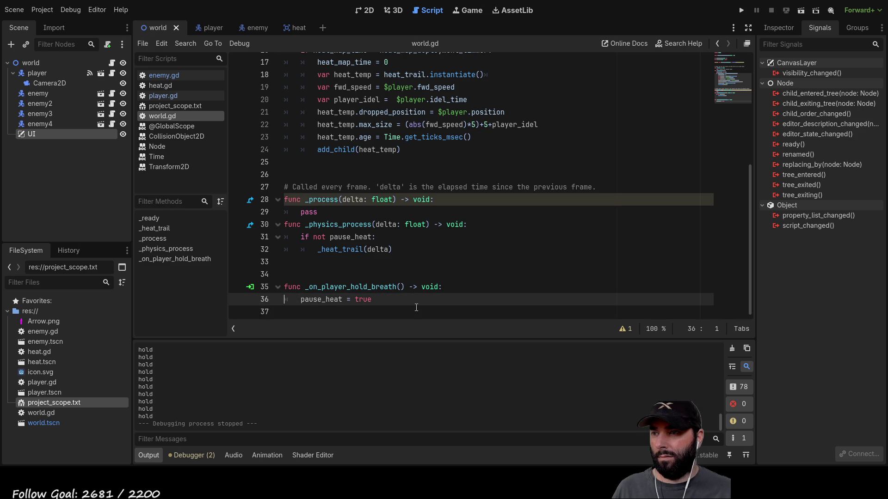
{"action": "key", "text": "Up"}
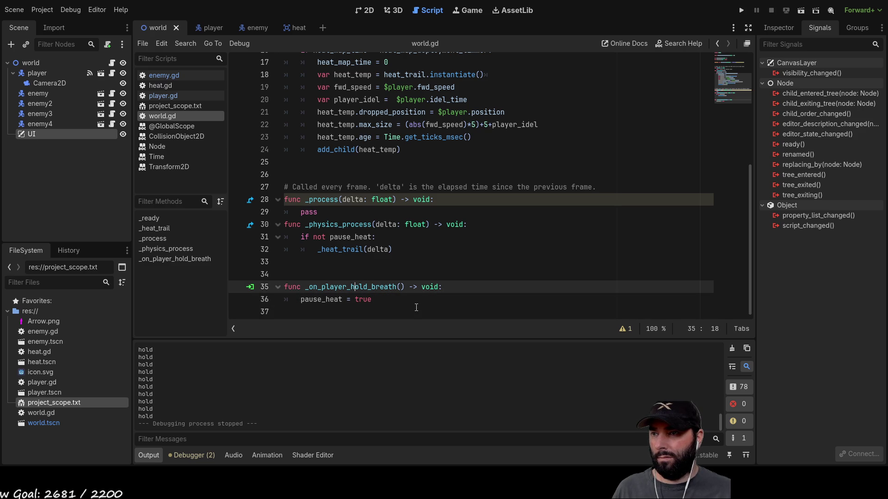
{"action": "key", "text": "Down"}
{"action": "key", "text": "Down"}
{"action": "key", "text": "Up"}
{"action": "key", "text": "Down"}
{"action": "key", "text": "Up"}
{"action": "key", "text": "Down"}
{"action": "key", "text": "Up"}
{"action": "key", "text": "Down"}
{"action": "key", "text": "Up"}
{"action": "key", "text": "Down"}
{"action": "key", "text": "Up"}
{"action": "key", "text": "Down"}
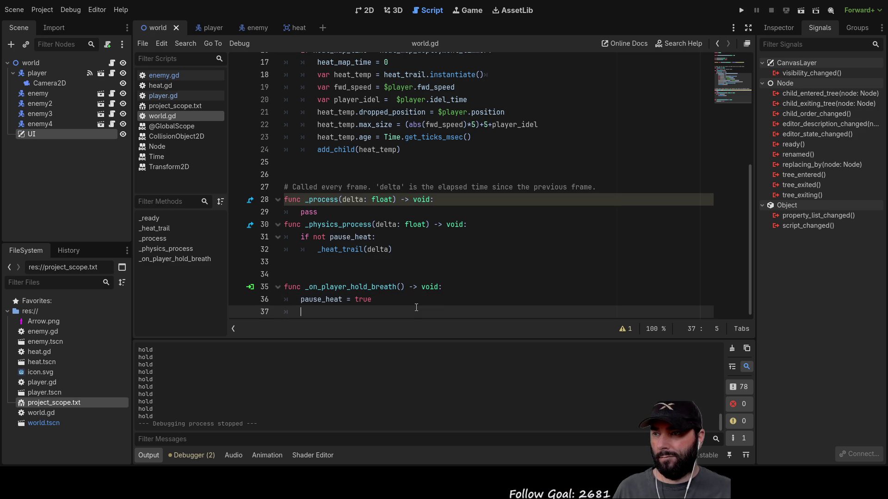
{"action": "key", "text": "Up"}
{"action": "key", "text": "Down"}
{"action": "key", "text": "Up"}
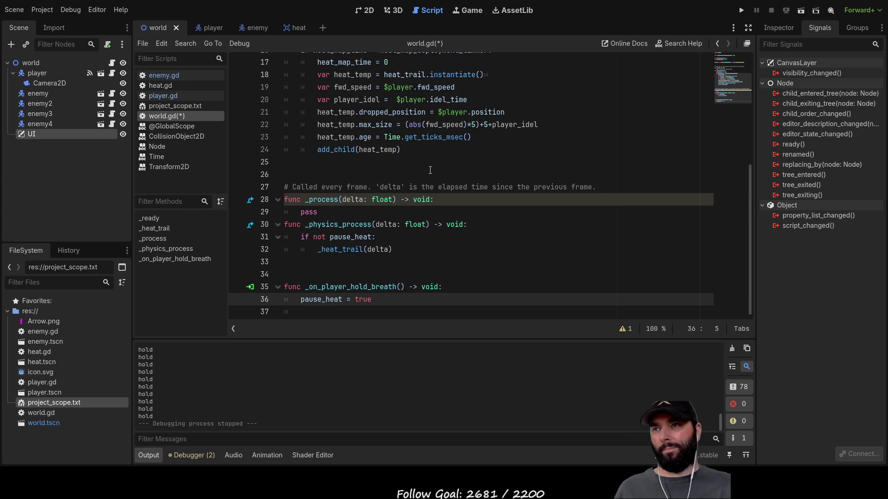
{"action": "left_click", "coordinate": [209, 28]}
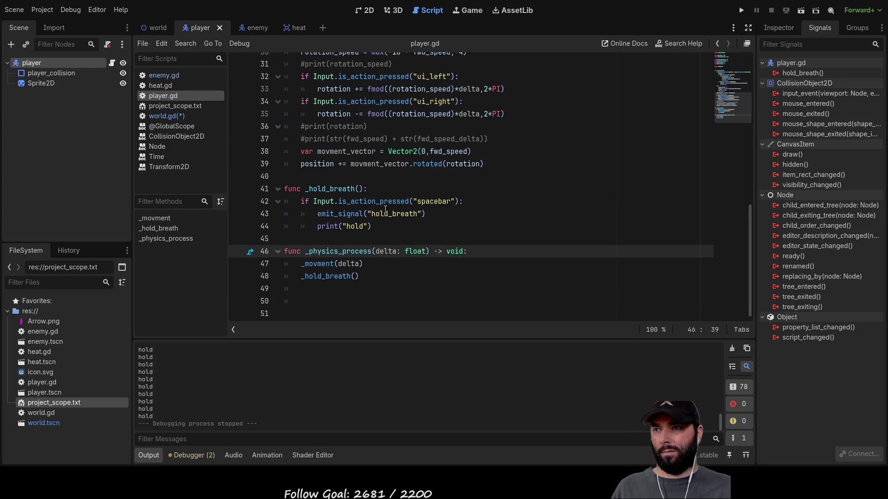
Start a new if line below the hold block and pass true to the hold_breath emit.
{"action": "left_click", "coordinate": [326, 238]}
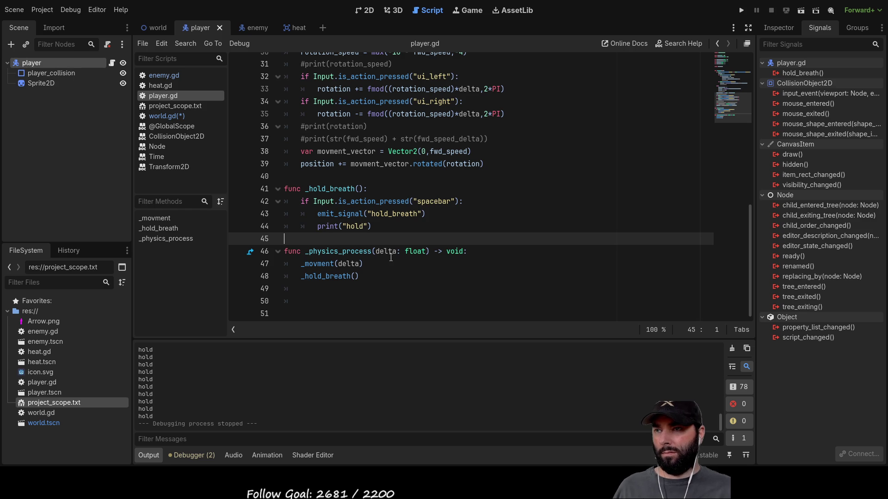
{"action": "key", "text": "Up"}
{"action": "key", "text": "Up"}
{"action": "key", "text": "Up"}
{"action": "key", "text": "Down"}
{"action": "key", "text": "Down"}
{"action": "key", "text": "Down"}
{"action": "key", "text": "Down"}
{"action": "key", "text": "Up"}
{"action": "key", "text": "Up"}
{"action": "key", "text": "Up"}
{"action": "key", "text": "Down"}
{"action": "key", "text": "Down"}
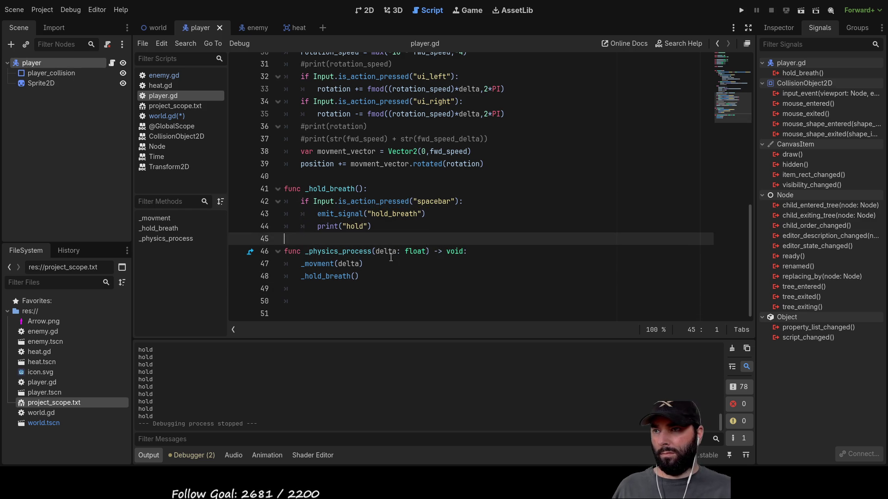
{"action": "key", "text": "Return"}
{"action": "key", "text": "Return"}
{"action": "key", "text": "Up"}
{"action": "key", "text": "Up"}
{"action": "key", "text": "Tab"}
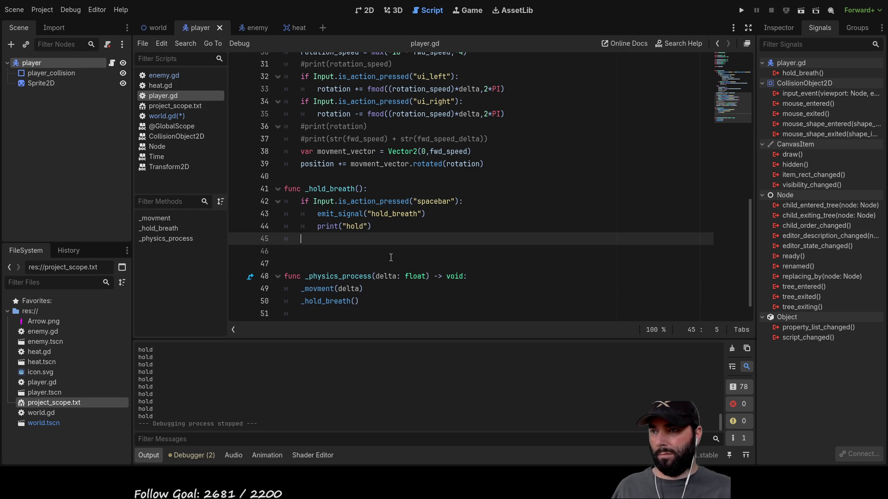
{"action": "type", "text": "if"}
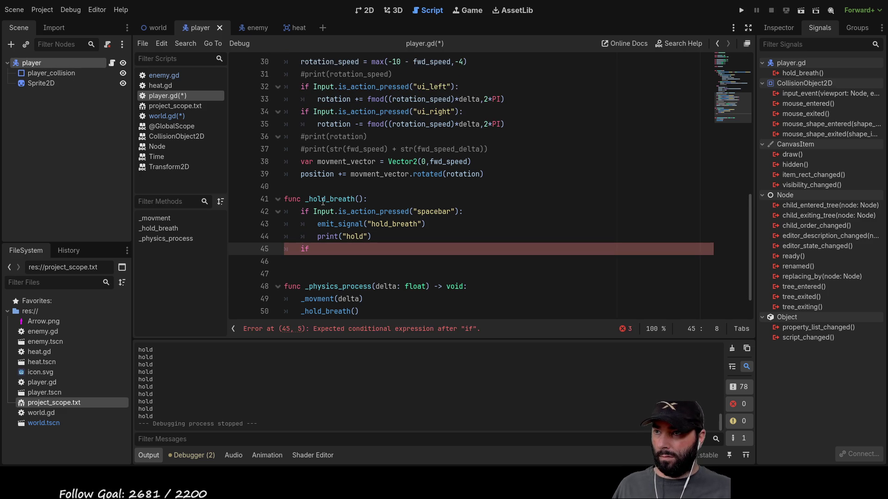
{"action": "left_click", "coordinate": [423, 224]}
{"action": "type", "text": "true"}
Reuse the spacebar condition so the new if checks is_action_just_released("spacebar").
{"action": "left_click", "coordinate": [532, 214]}
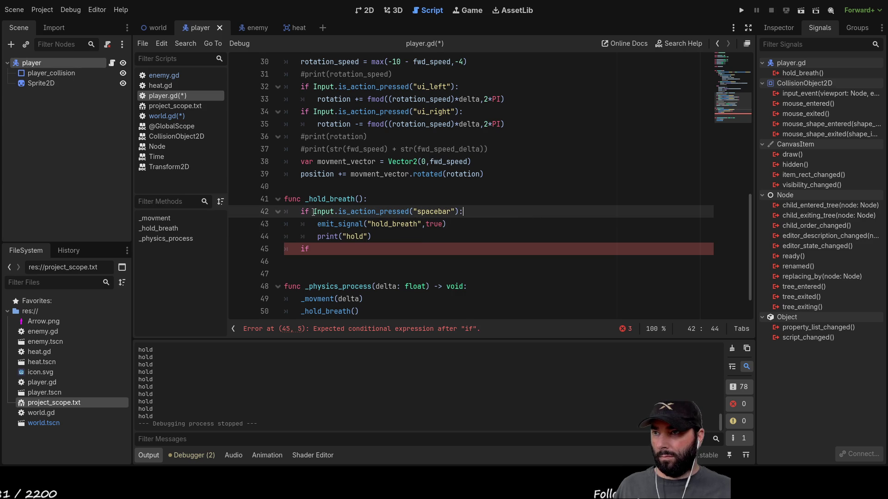
{"action": "left_click_drag", "start_coordinate": [371, 212], "coordinate": [459, 212]}
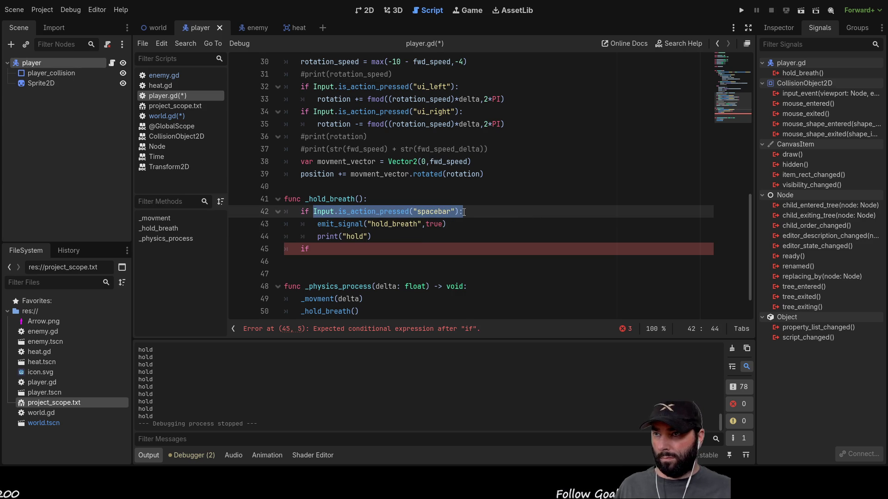
{"action": "key", "text": "Down"}
{"action": "key", "text": "Down"}
{"action": "key", "text": "Down"}
{"action": "type", "text": "Input.is_action_pressed(\"spacebar\"):"}
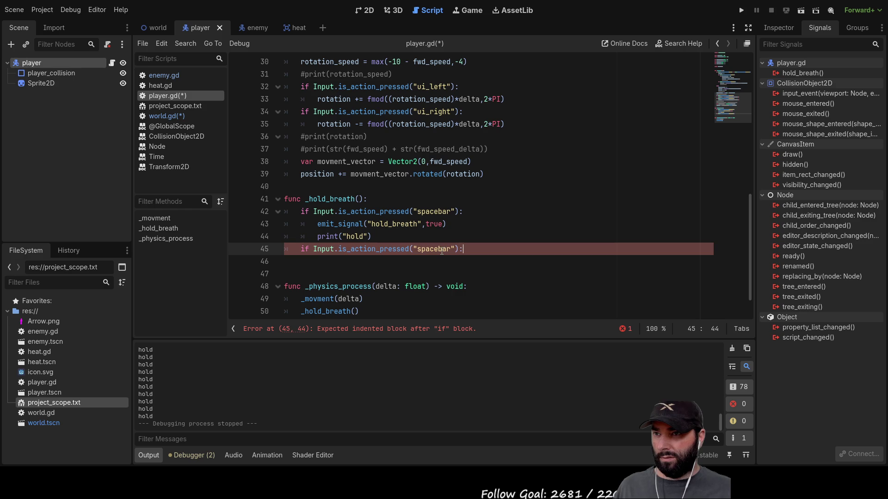
{"action": "double_click", "coordinate": [386, 248]}
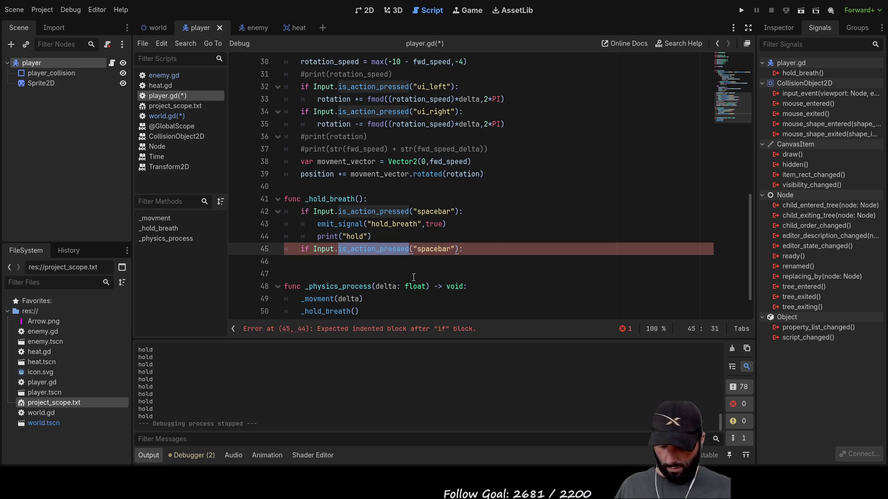
{"action": "type", "text": "is"}
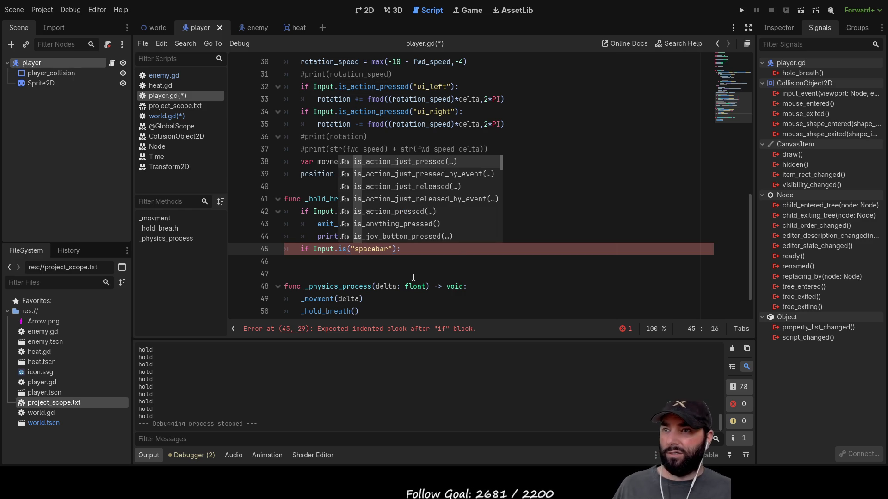
{"action": "key", "text": "Down"}
{"action": "key", "text": "Down"}
{"action": "key", "text": "Return"}
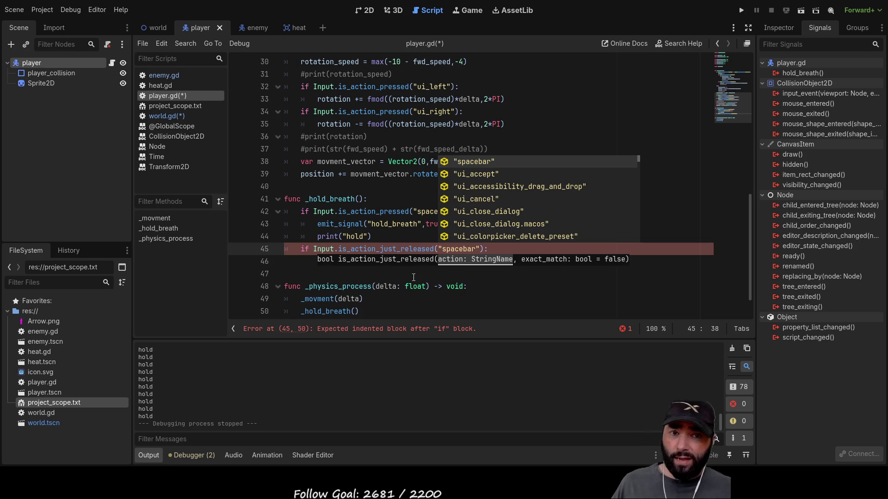
{"action": "left_click", "coordinate": [410, 281]}
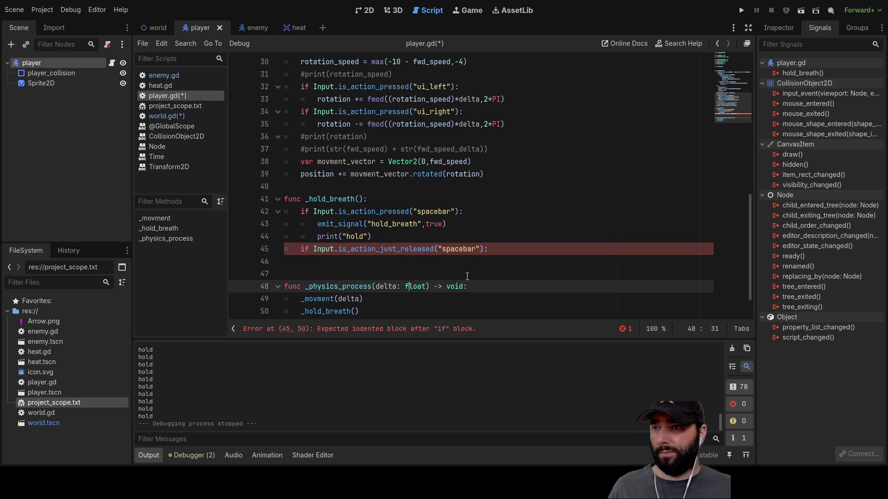
Copy the emit_signal call into the release branch, emitting hold_breath with false.
{"action": "left_click", "coordinate": [380, 263]}
{"action": "left_click_drag", "start_coordinate": [316, 225], "coordinate": [352, 224]}
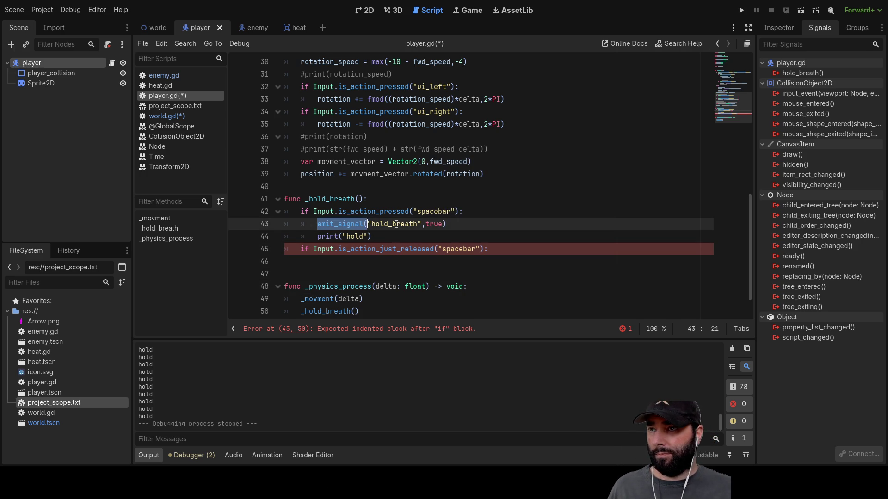
{"action": "left_click_drag", "start_coordinate": [437, 226], "coordinate": [451, 225]}
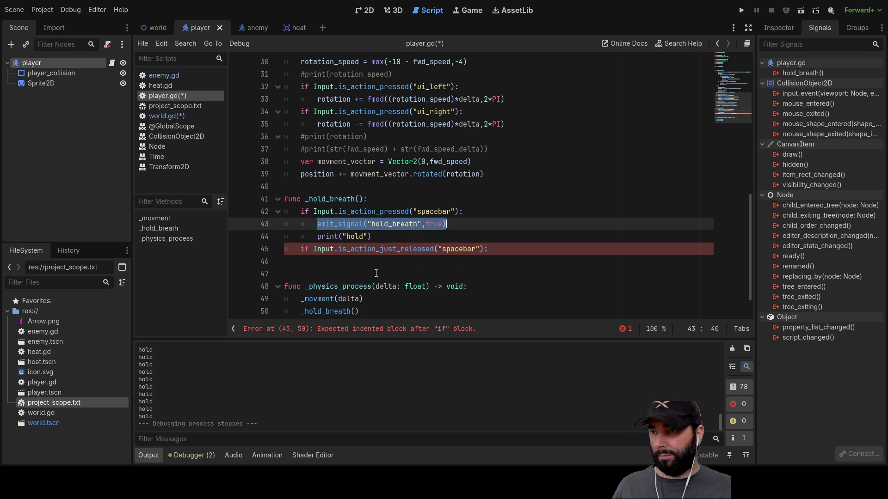
{"action": "left_click", "coordinate": [335, 265]}
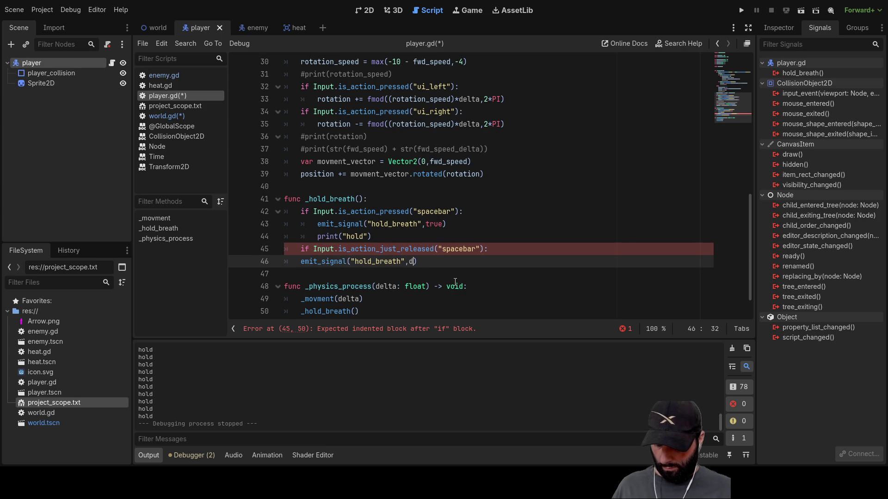
{"action": "key", "text": "BackSpace"}
{"action": "type", "text": "false"}
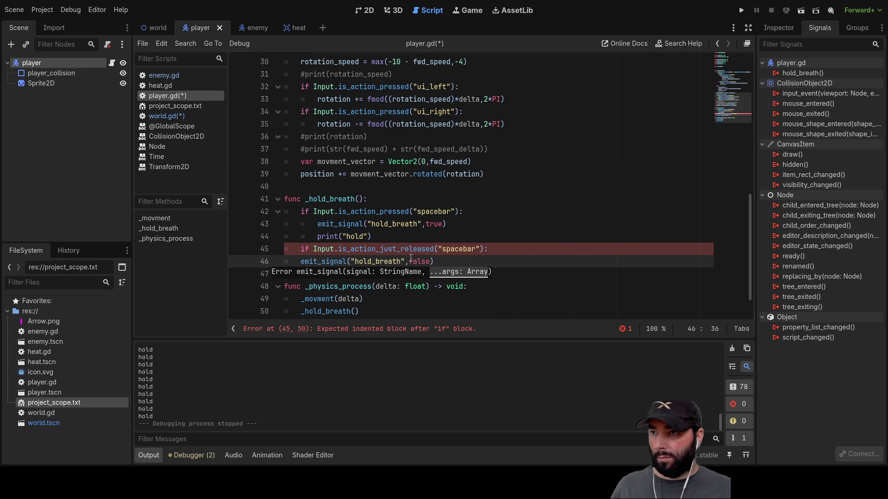
Add the "release" print, indent the release lines under the new if, and return to world.gd.
{"action": "left_click", "coordinate": [374, 235]}
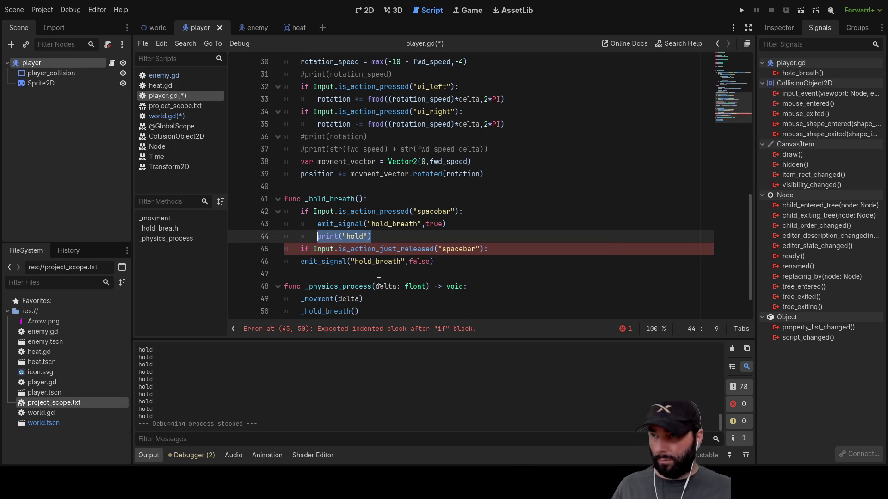
{"action": "left_click", "coordinate": [333, 273]}
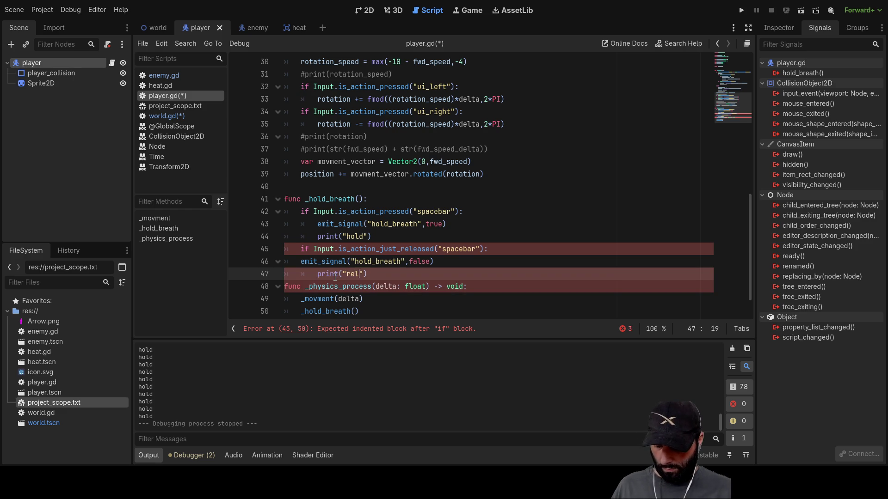
{"action": "key", "text": "Up"}
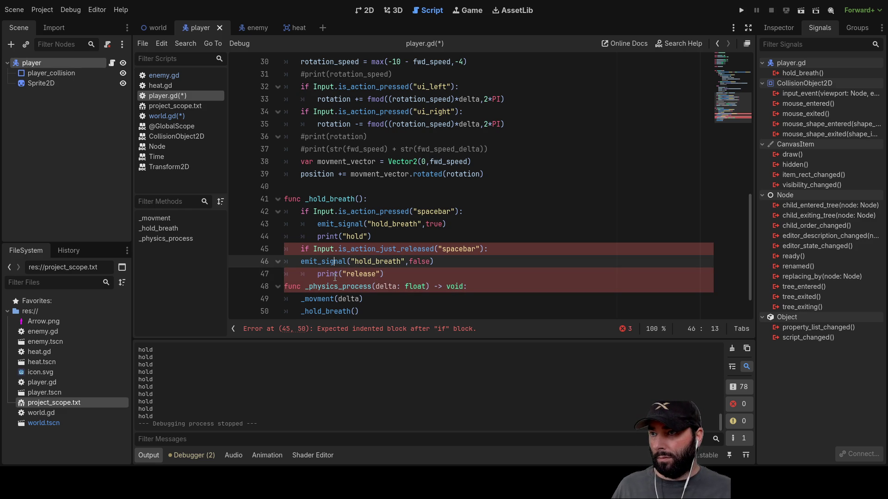
{"action": "key", "text": "Down"}
{"action": "key", "text": "Right"}
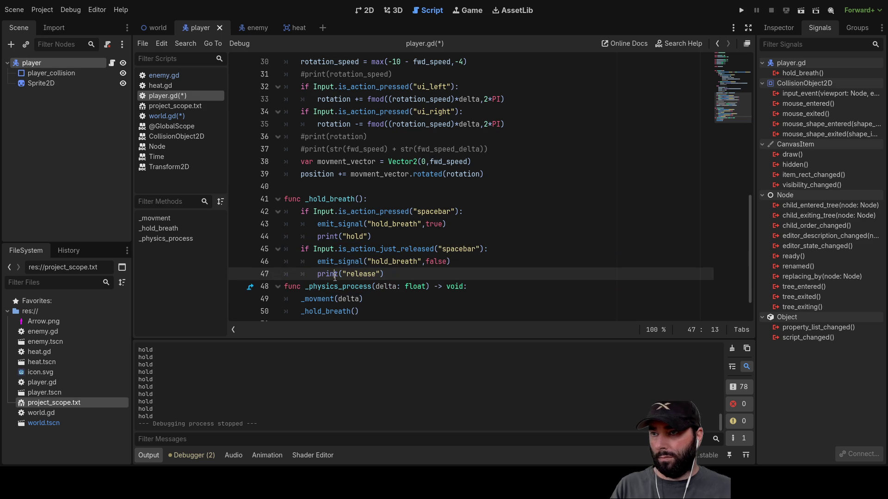
{"action": "key", "text": "End"}
{"action": "key", "text": "Return"}
{"action": "key", "text": "Return"}
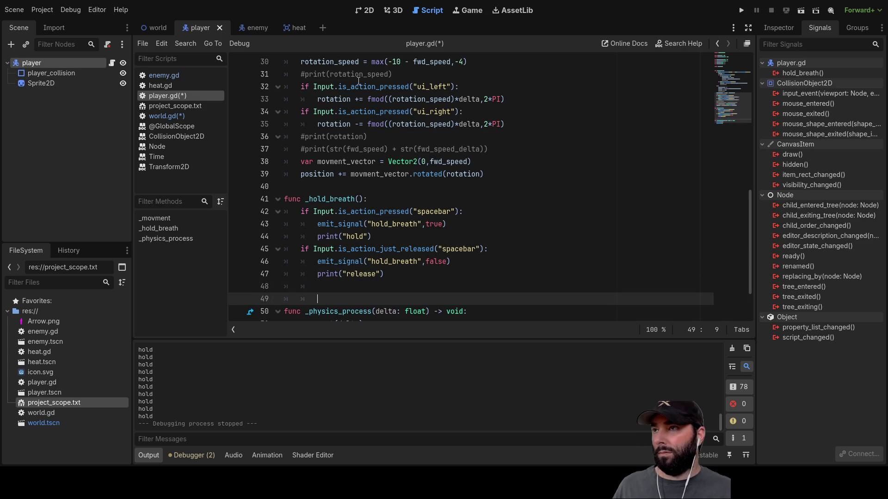
{"action": "left_click", "coordinate": [142, 29]}
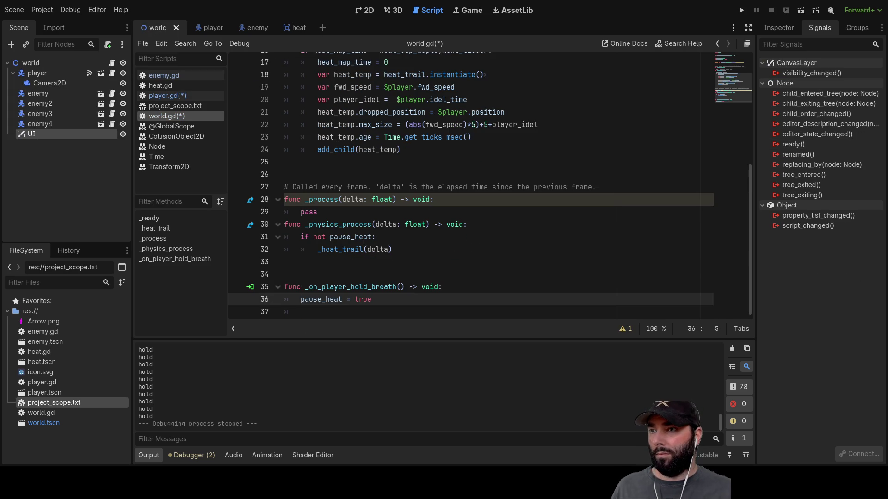
Give _on_player_hold_breath a bollean parameter, set pause_heat = bollean, and run the game.
{"action": "left_click", "coordinate": [401, 287]}
{"action": "type", "text": "bollean"}
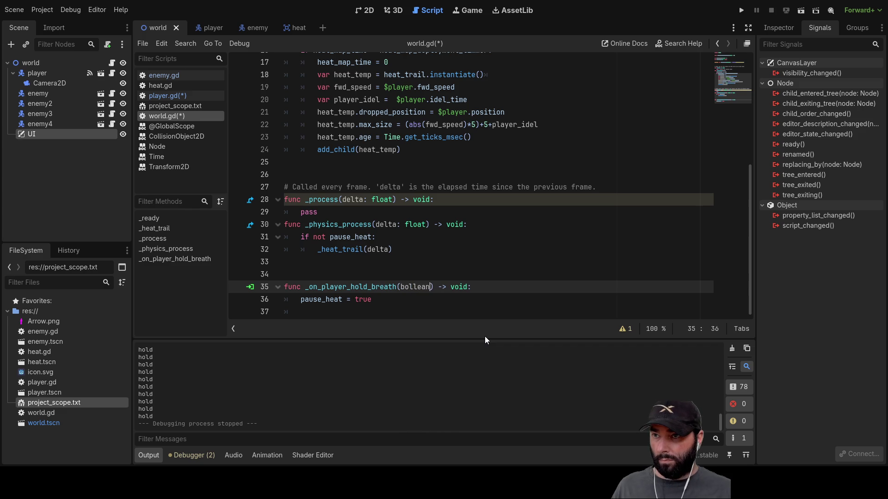
{"action": "double_click", "coordinate": [415, 287]}
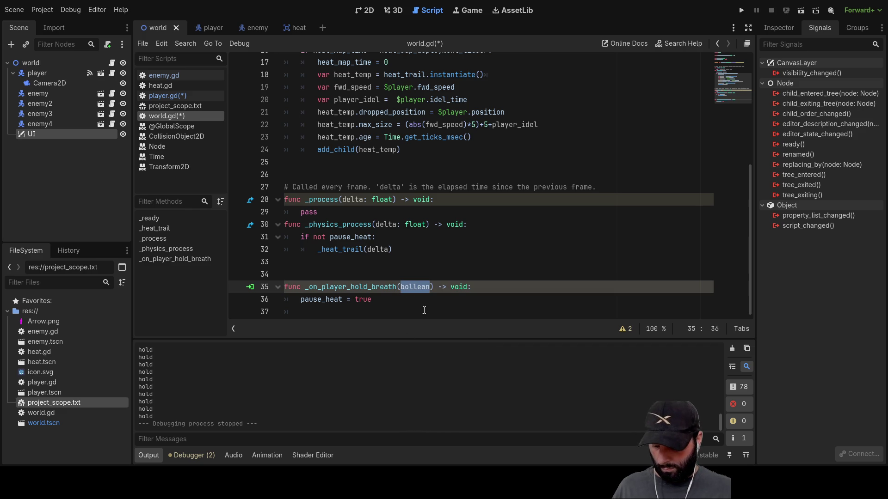
{"action": "key", "text": "Down"}
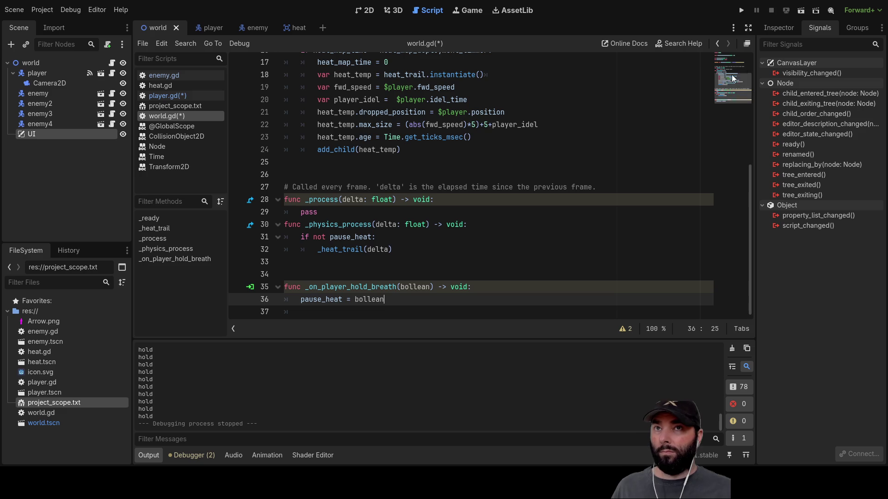
{"action": "left_click", "coordinate": [740, 11]}
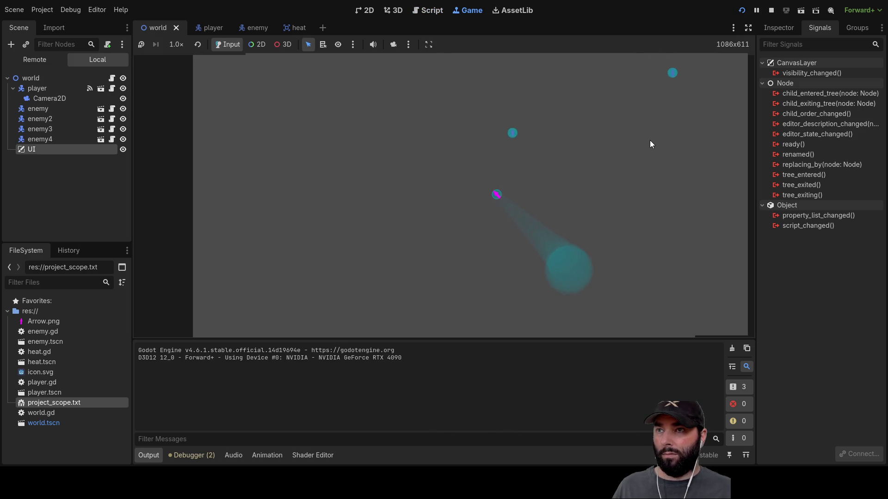
Hold and release Space several times to log "hold" and "release", then stop the game.
{"action": "key", "text": "space"}
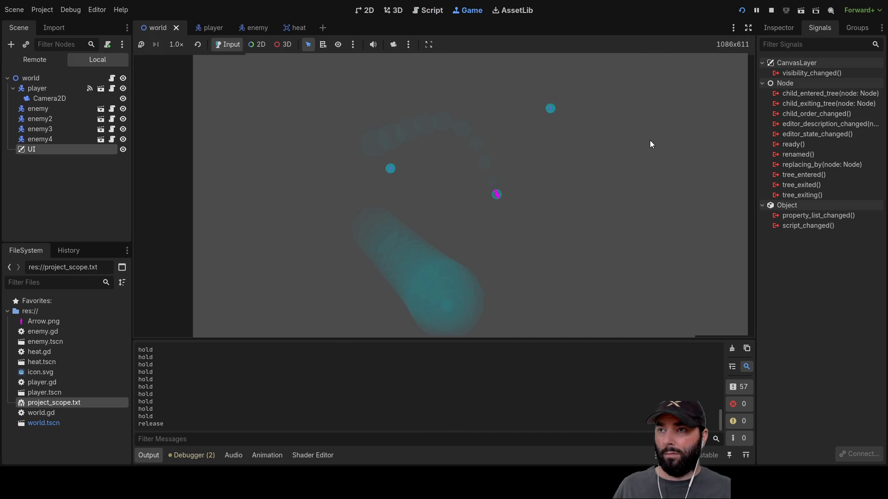
{"action": "key", "text": "space"}
{"action": "key", "text": "space"}
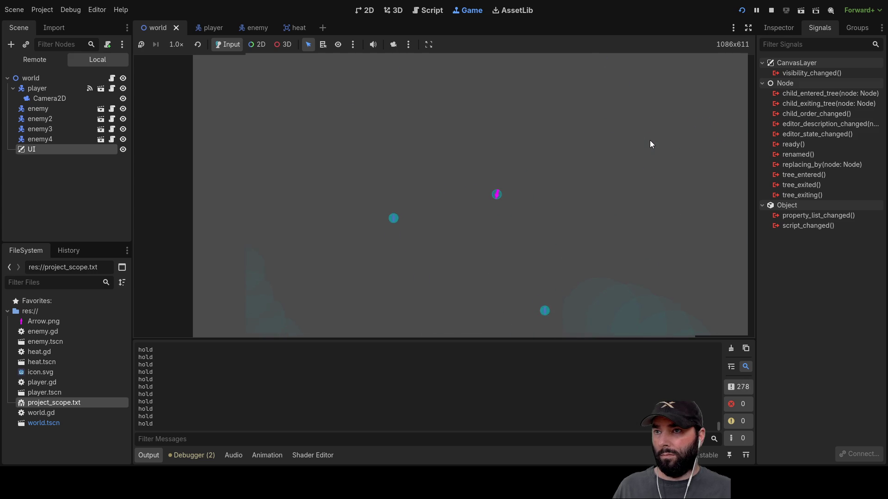
{"action": "key", "text": "space"}
{"action": "key", "text": "space"}
{"action": "key", "text": "space"}
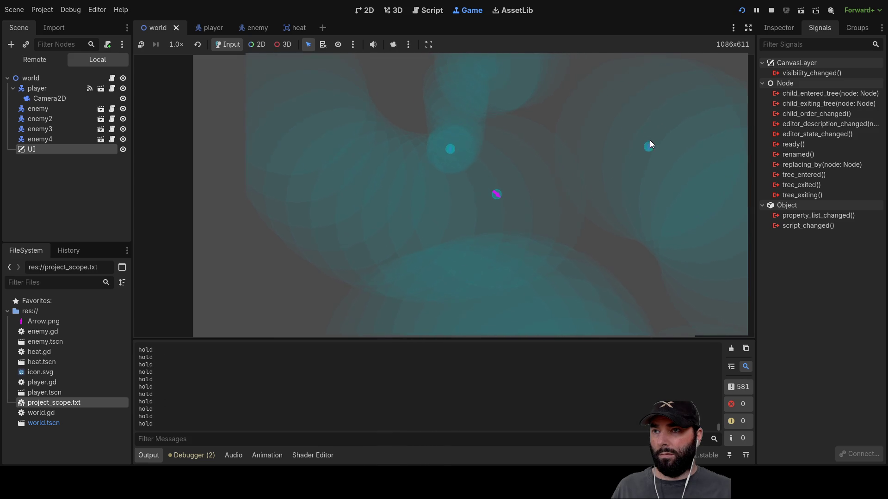
{"action": "key", "text": "space"}
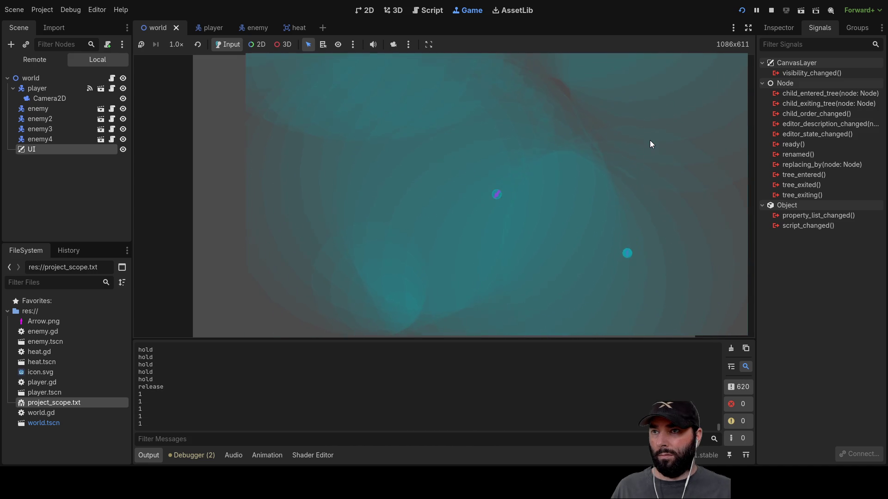
{"action": "key", "text": "space"}
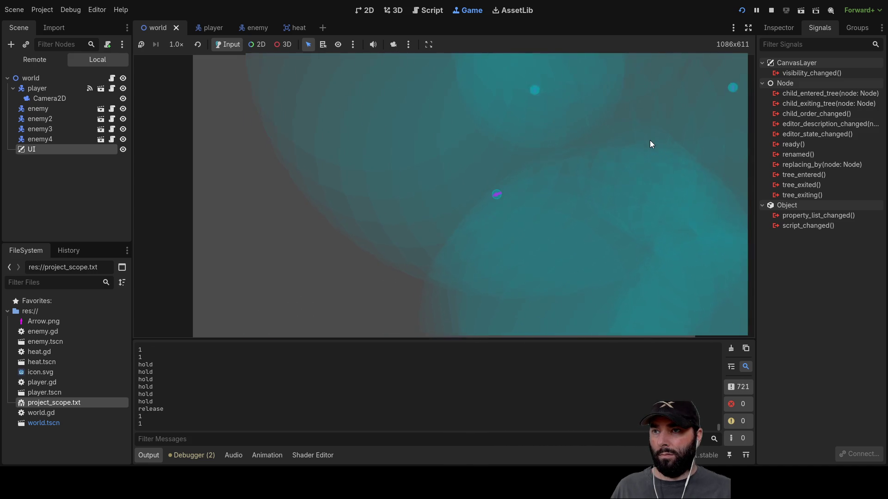
{"action": "key", "text": "space"}
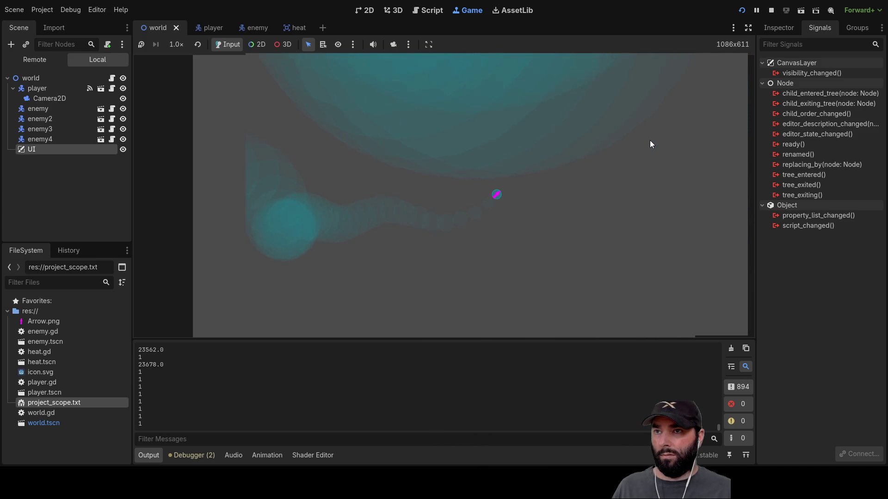
{"action": "key", "text": "space"}
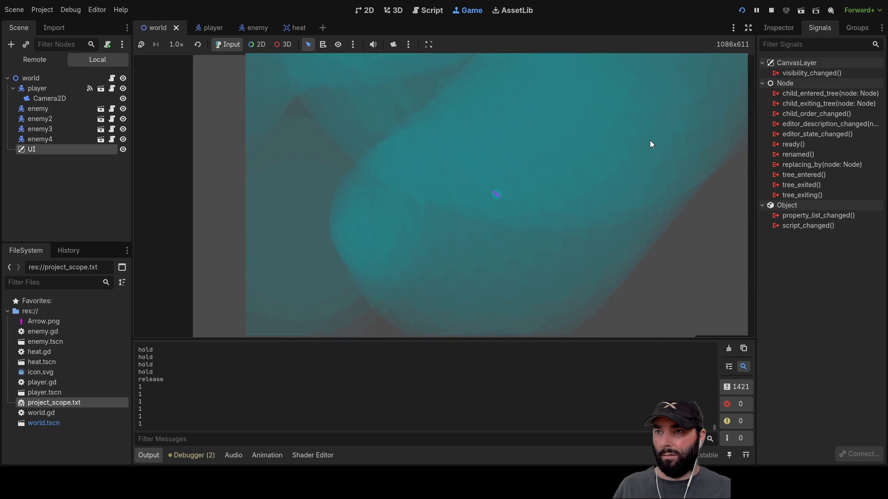
{"action": "left_click", "coordinate": [650, 140]}
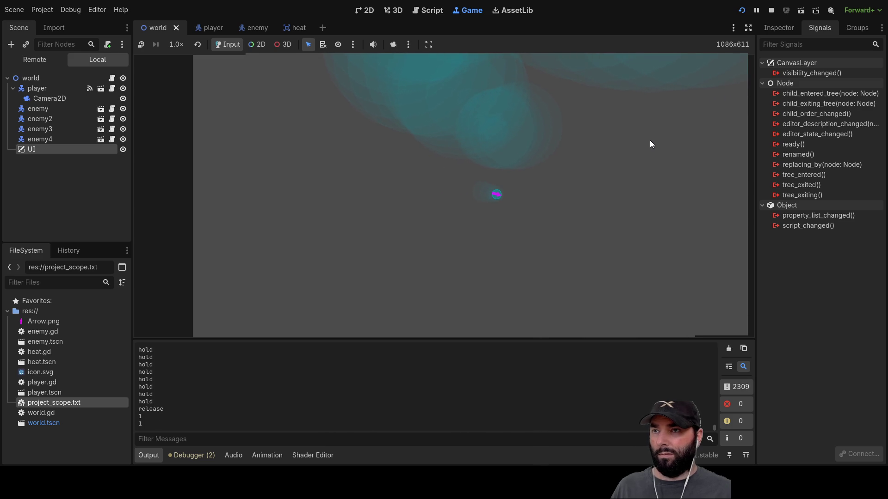
{"action": "left_click", "coordinate": [771, 11]}
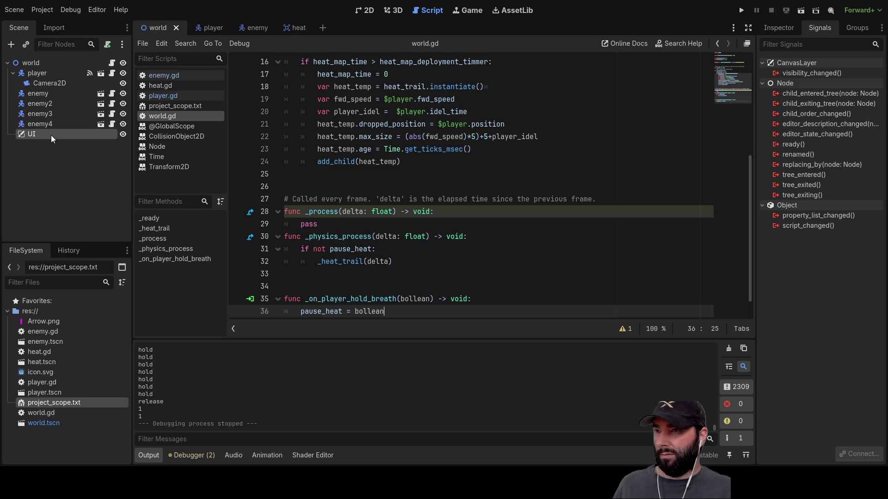
Switch from world.gd to player.gd and scroll down to _hold_breath and _physics_process.
{"action": "scroll", "coordinate": [418, 266], "scroll_direction": "down", "scroll_amount": 1}
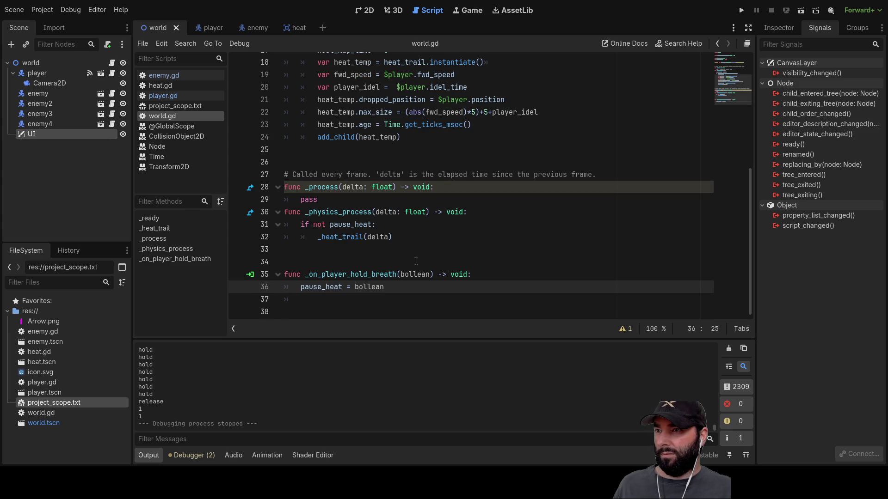
{"action": "left_click", "coordinate": [330, 248]}
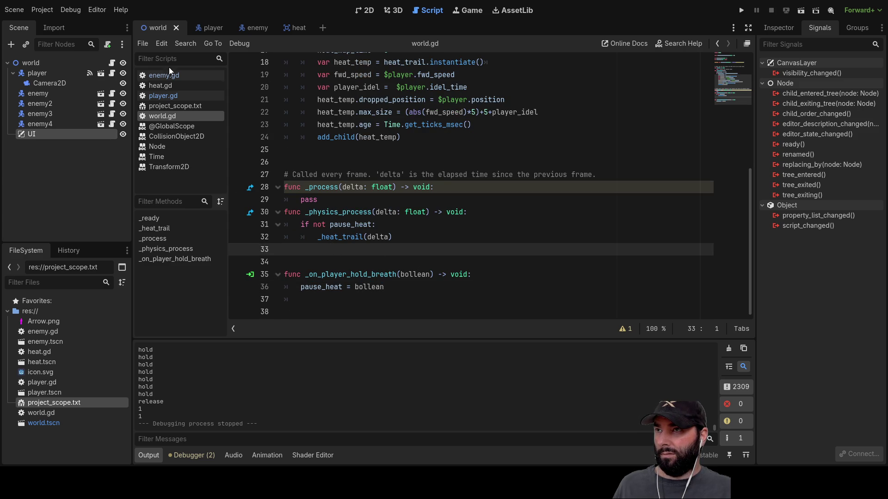
{"action": "left_click", "coordinate": [219, 29]}
{"action": "scroll", "coordinate": [363, 211], "scroll_direction": "down", "scroll_amount": 2}
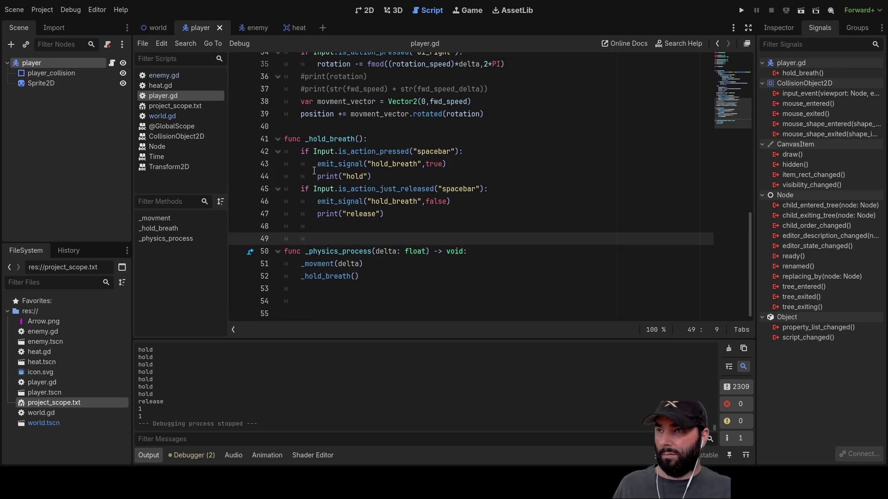
{"action": "left_click", "coordinate": [357, 276]}
{"action": "type", "text": "lta"}
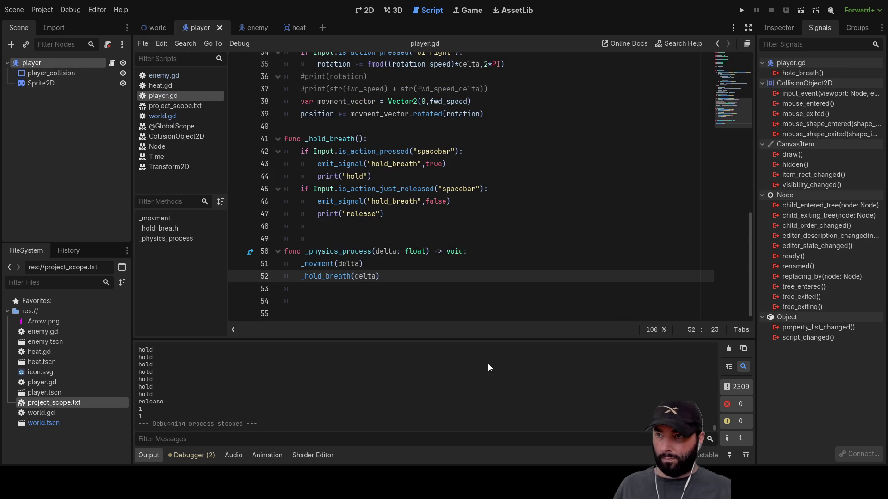
{"action": "left_click", "coordinate": [361, 149]}
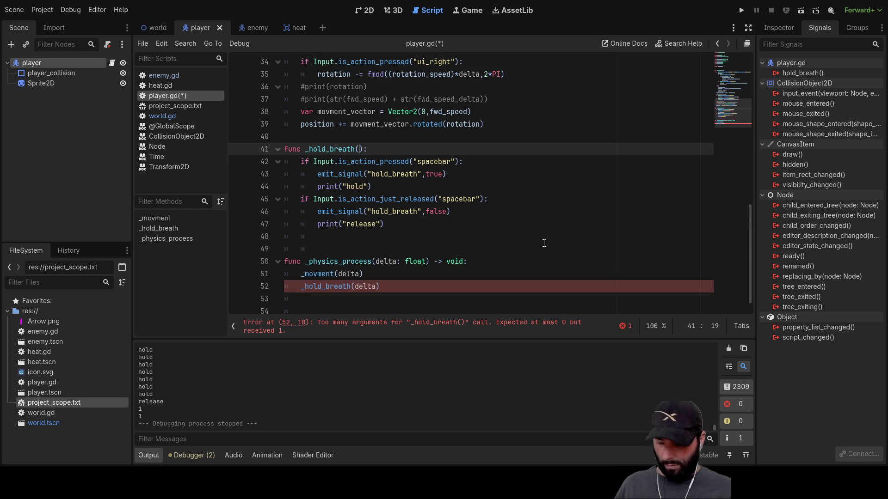
{"action": "key", "text": "Down"}
{"action": "key", "text": "Down"}
{"action": "key", "text": "Down"}
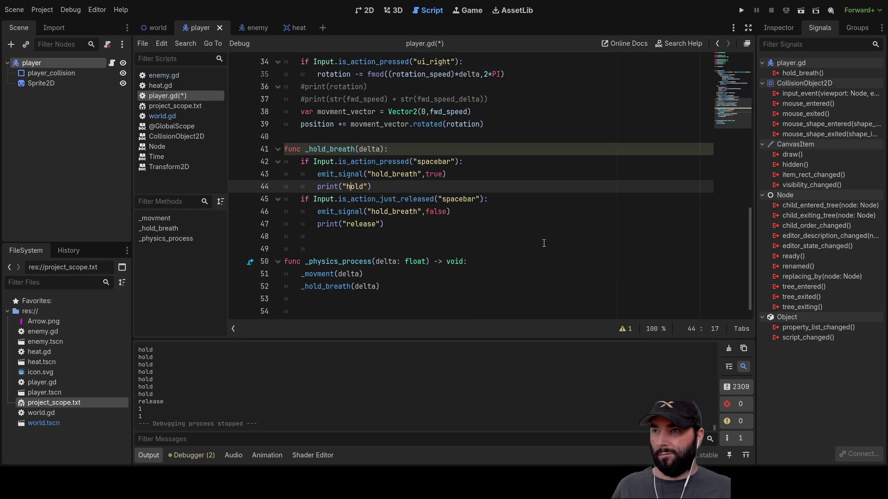
{"action": "key", "text": "Up"}
{"action": "key", "text": "Up"}
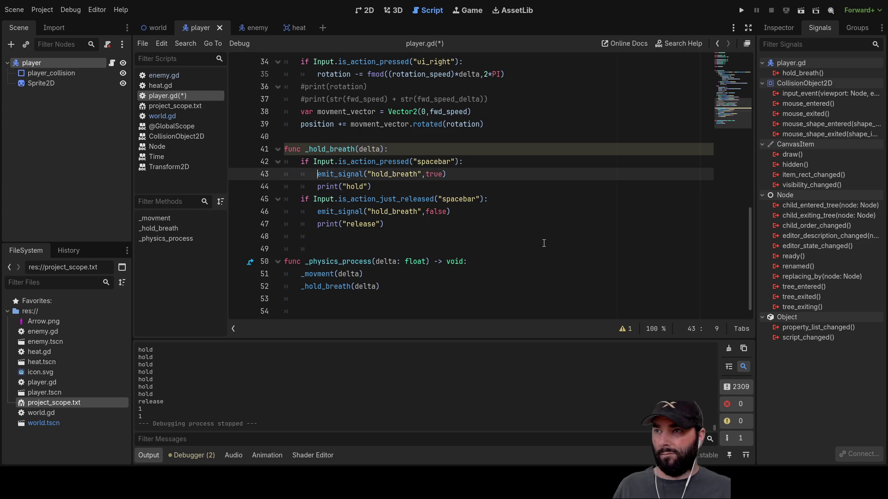
{"action": "key", "text": "End"}
{"action": "key", "text": "Return"}
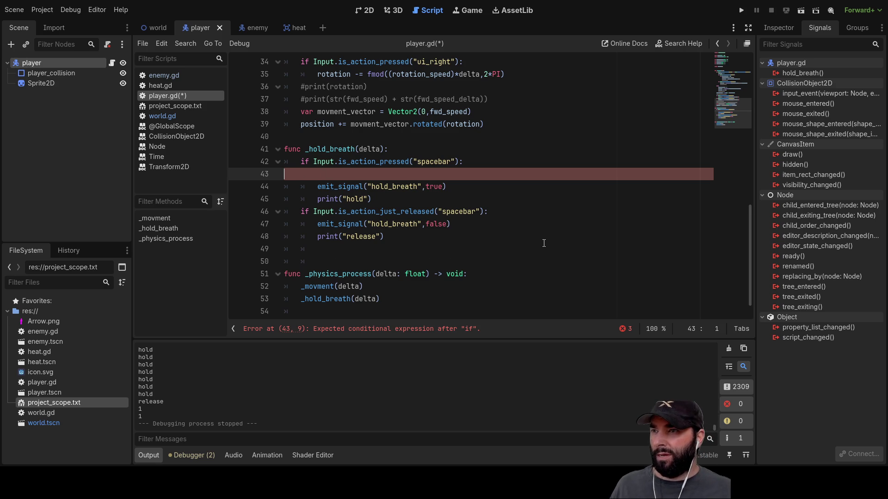
{"action": "key", "text": "Delete"}
{"action": "key", "text": "End"}
{"action": "key", "text": "Up"}
{"action": "key", "text": "Up"}
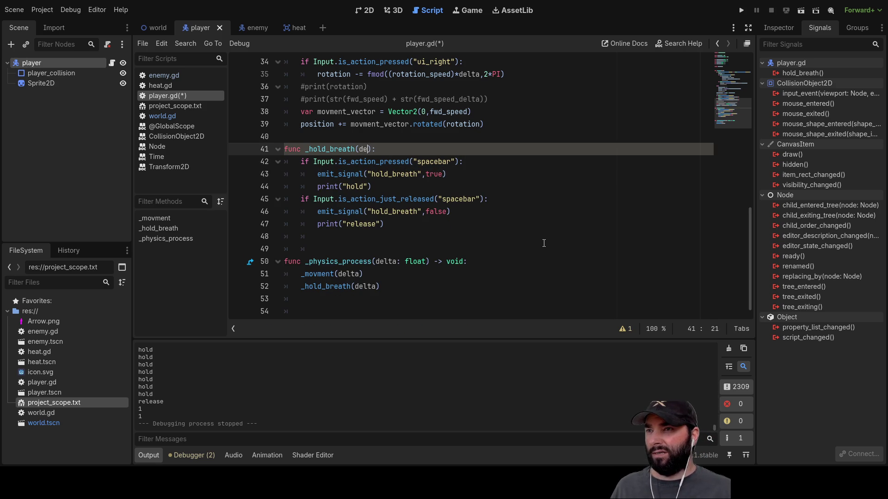
{"action": "key", "text": "Down"}
{"action": "key", "text": "Down"}
{"action": "key", "text": "Down"}
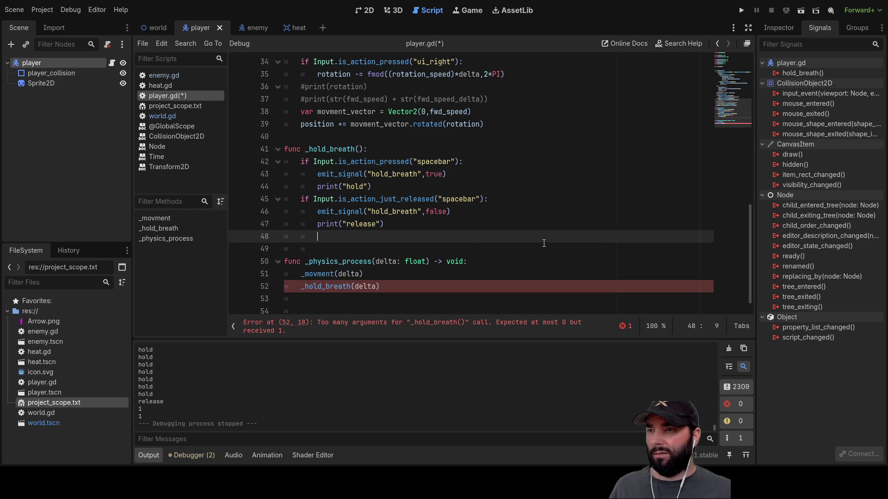
{"action": "key", "text": "Down"}
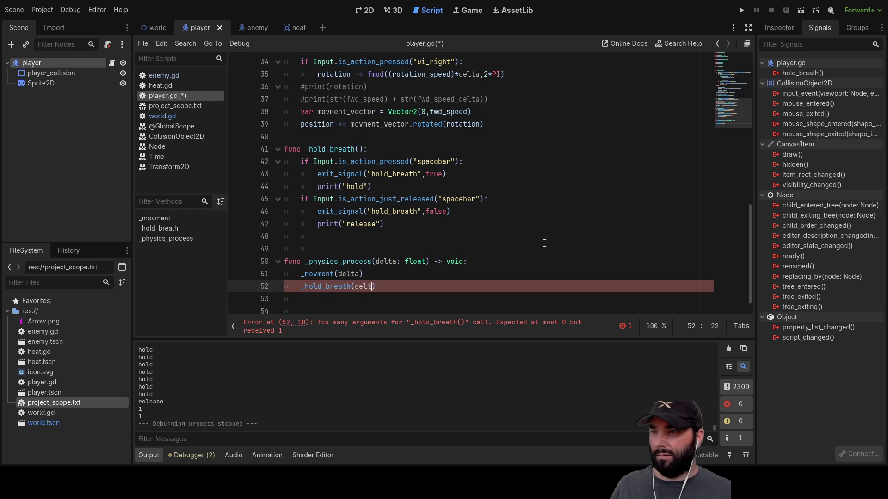
{"action": "key", "text": "Up"}
{"action": "key", "text": "Up"}
{"action": "key", "text": "Up"}
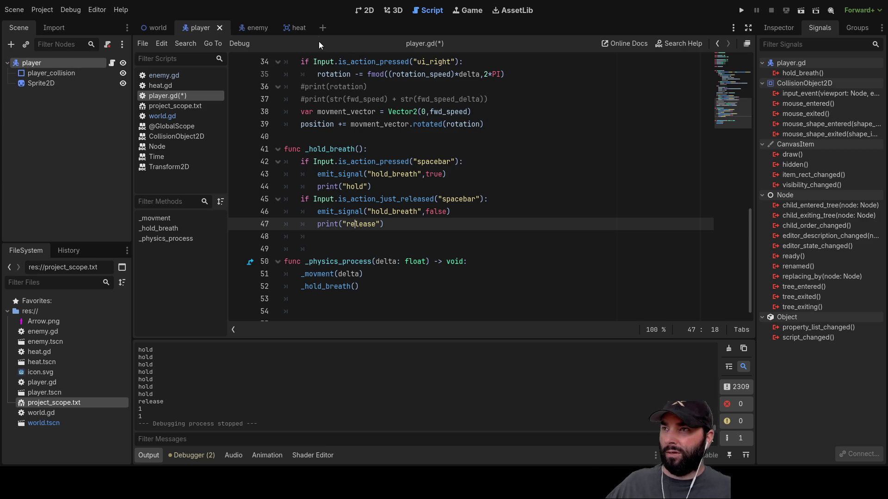
Review the pause_heat check and assignment in world.gd, then switch to the 2D scene view.
{"action": "left_click", "coordinate": [156, 27]}
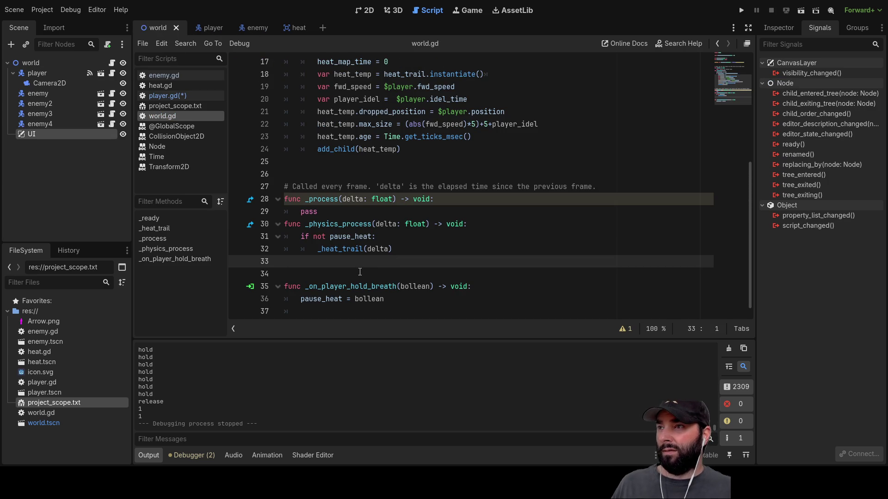
{"action": "scroll", "coordinate": [355, 256], "scroll_direction": "down", "scroll_amount": 1}
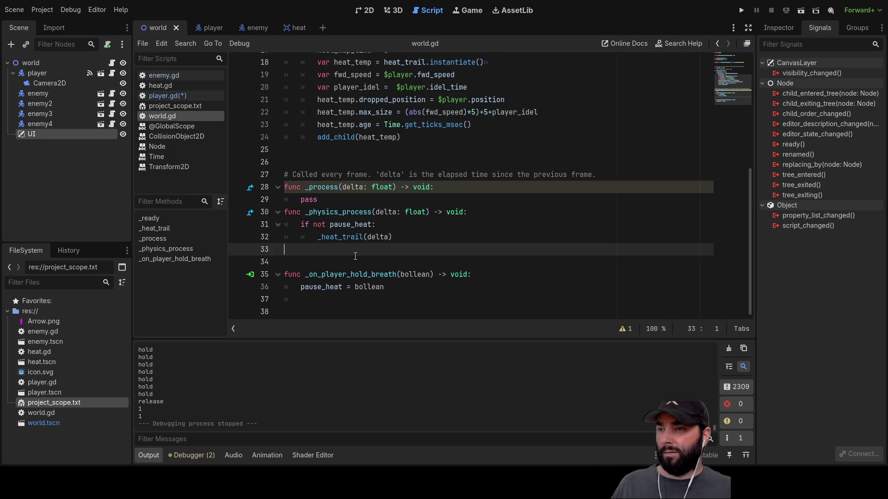
{"action": "left_click", "coordinate": [301, 287]}
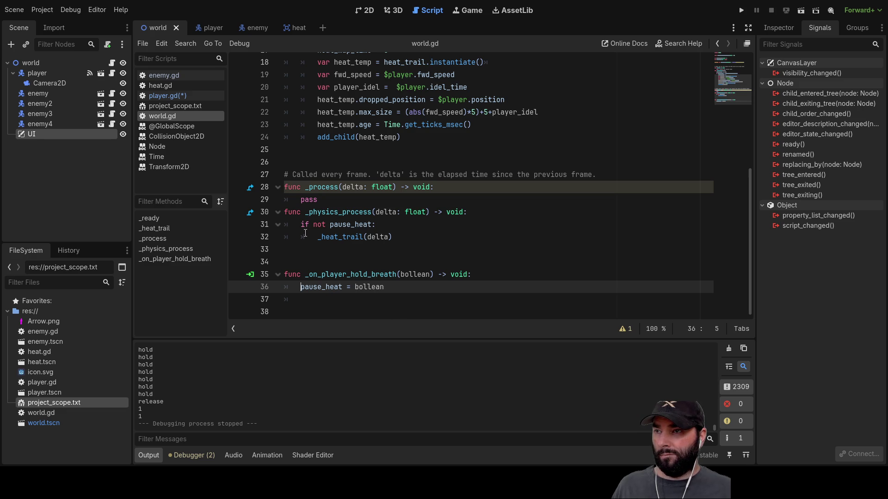
{"action": "left_click", "coordinate": [375, 225]}
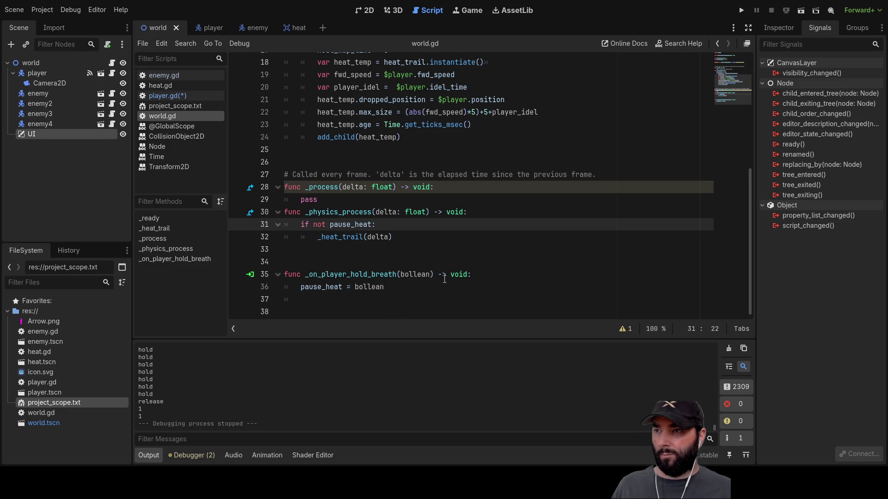
{"action": "key", "text": "Down"}
{"action": "key", "text": "Down"}
{"action": "key", "text": "Down"}
{"action": "key", "text": "Up"}
{"action": "key", "text": "Up"}
{"action": "key", "text": "Up"}
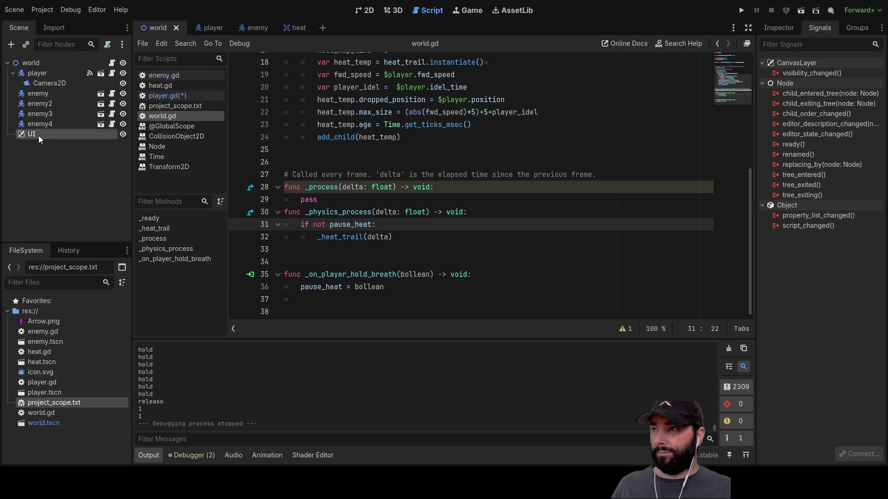
{"action": "left_click", "coordinate": [365, 11]}
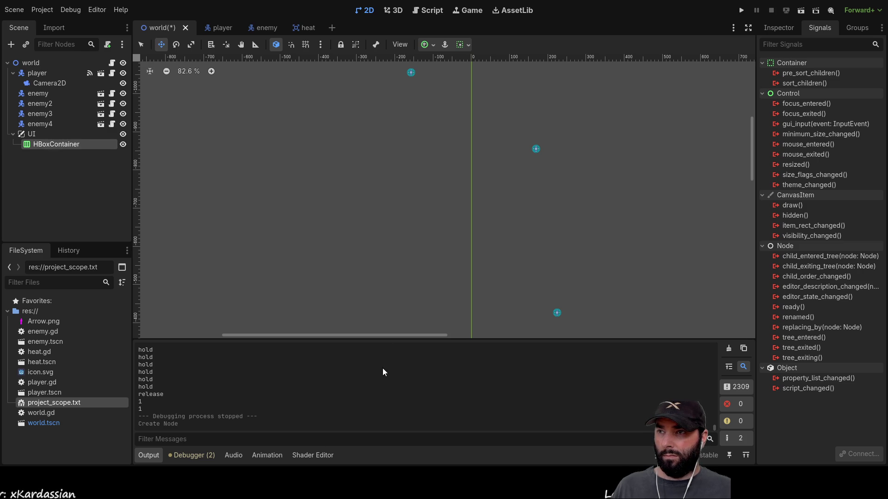
Replace the stray Container under HBoxContainer with a VBoxContainer child.
{"action": "key", "text": "ctrl+shift+z"}
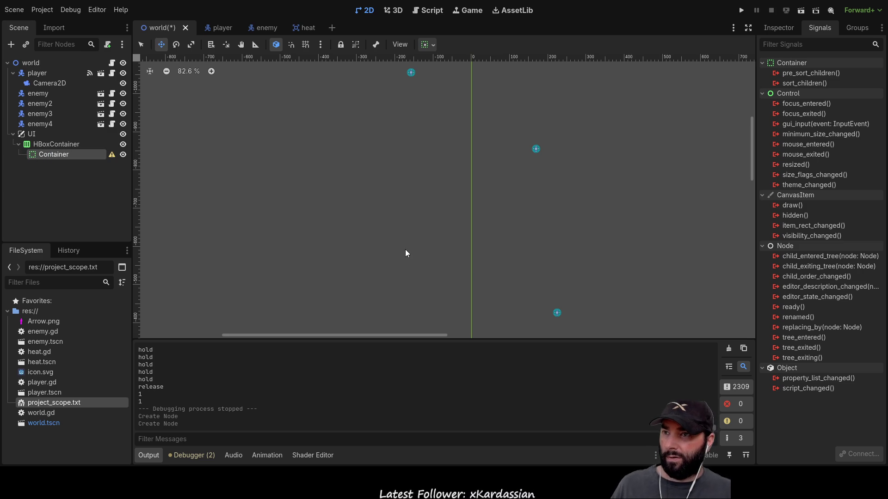
{"action": "key", "text": "Delete"}
{"action": "left_click", "coordinate": [49, 145]}
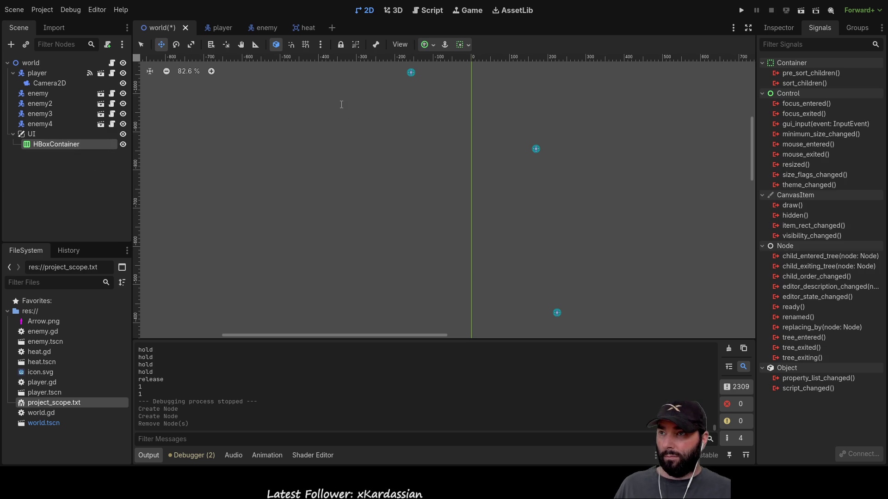
{"action": "left_click", "coordinate": [366, 401]}
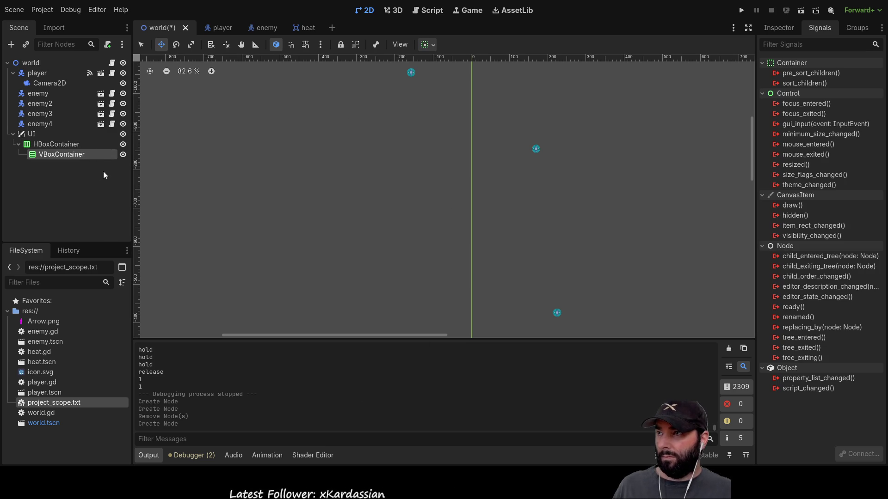
Paste two VBoxContainer copies into HBoxContainer, creating VBoxContainer2 and VBoxContainer3.
{"action": "left_click", "coordinate": [59, 147]}
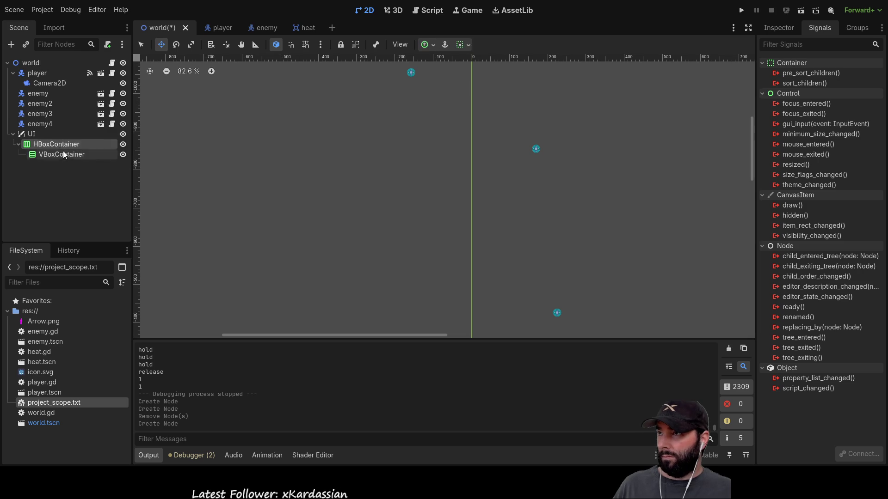
{"action": "key", "text": "ctrl+v"}
{"action": "left_click", "coordinate": [57, 148]}
{"action": "key", "text": "ctrl+v"}
{"action": "left_click", "coordinate": [70, 155]}
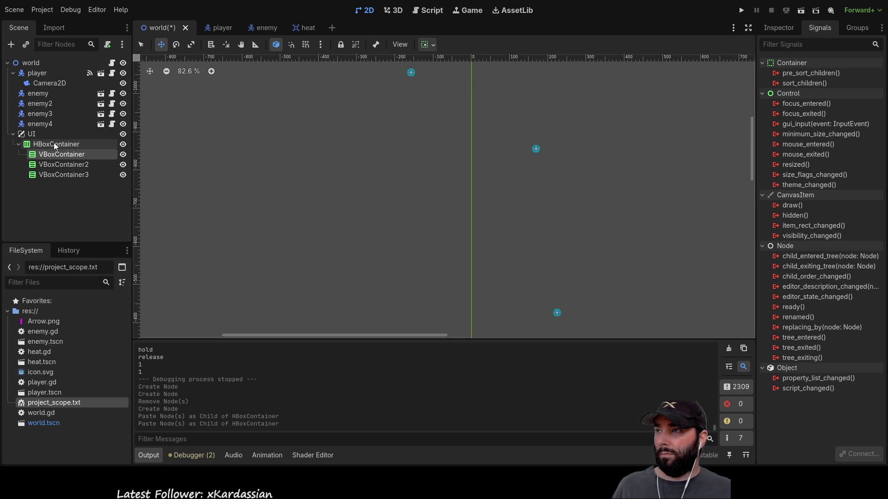
{"action": "left_click", "coordinate": [56, 144]}
{"action": "scroll", "coordinate": [310, 194], "scroll_direction": "down", "scroll_amount": 6}
{"action": "scroll", "coordinate": [364, 165], "scroll_direction": "down", "scroll_amount": 3}
{"action": "scroll", "coordinate": [382, 139], "scroll_direction": "up", "scroll_amount": 4}
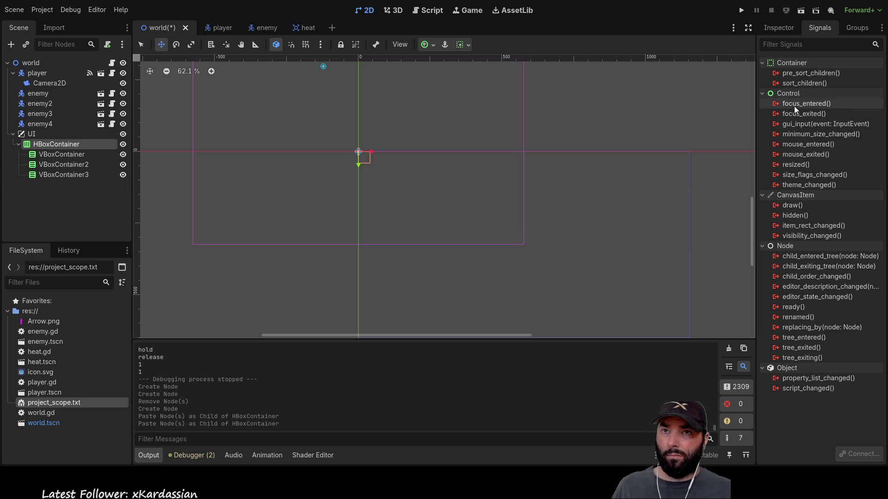
Select all three VBoxContainers and turn on Horizontal Expand under Container Sizing.
{"action": "left_click", "coordinate": [777, 28]}
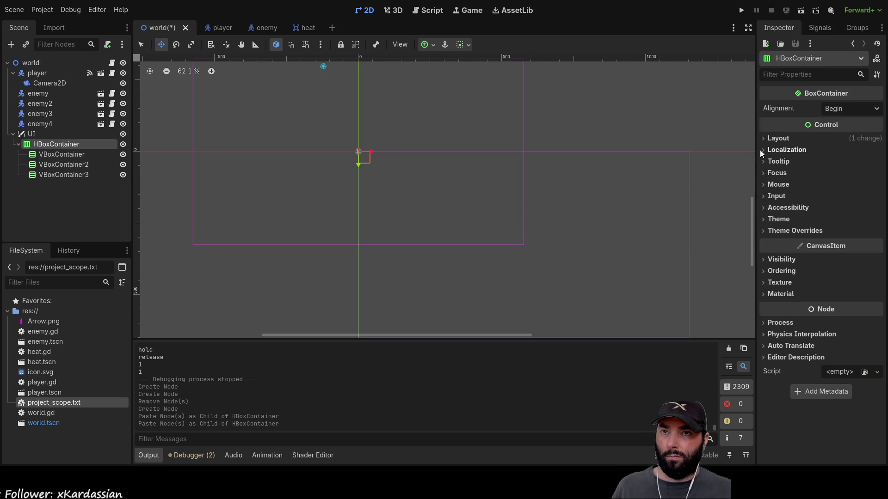
{"action": "left_click", "coordinate": [769, 138]}
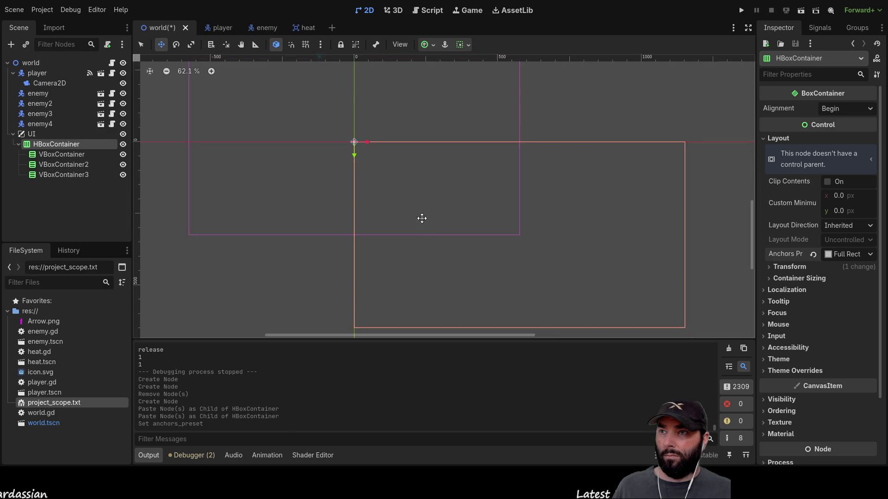
{"action": "left_click", "coordinate": [69, 157]}
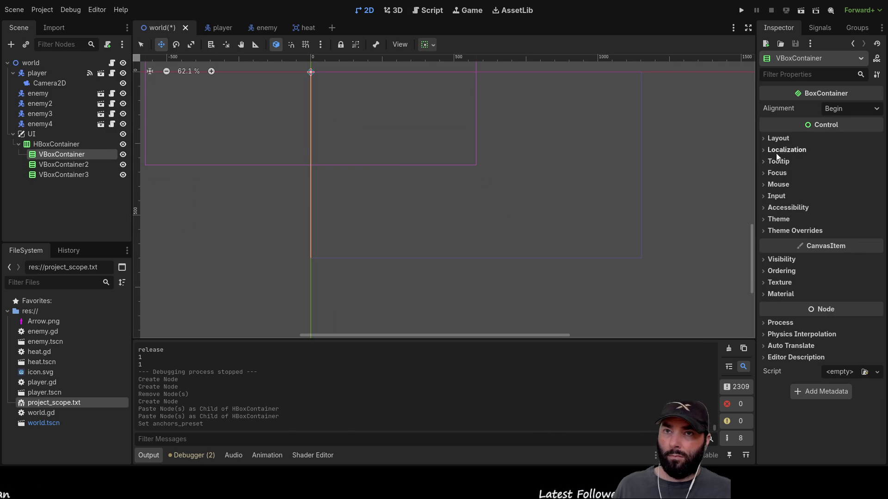
{"action": "left_click", "coordinate": [69, 173], "text": "shift"}
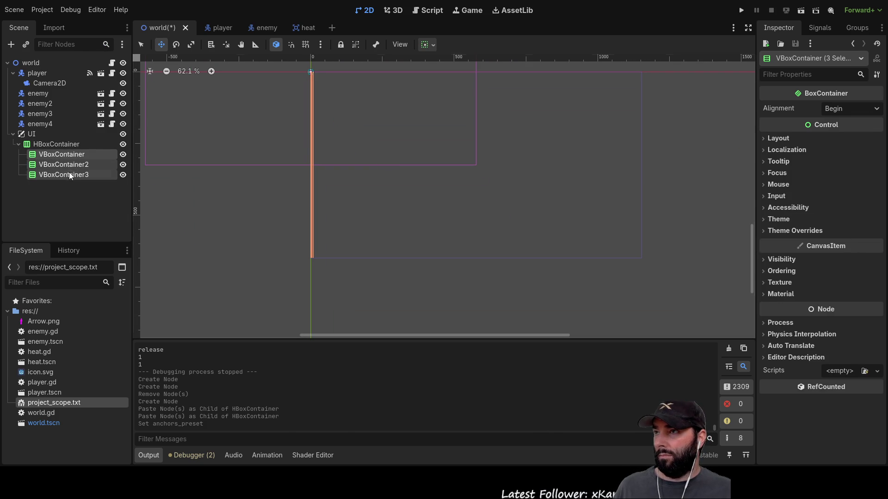
{"action": "left_click", "coordinate": [769, 142]}
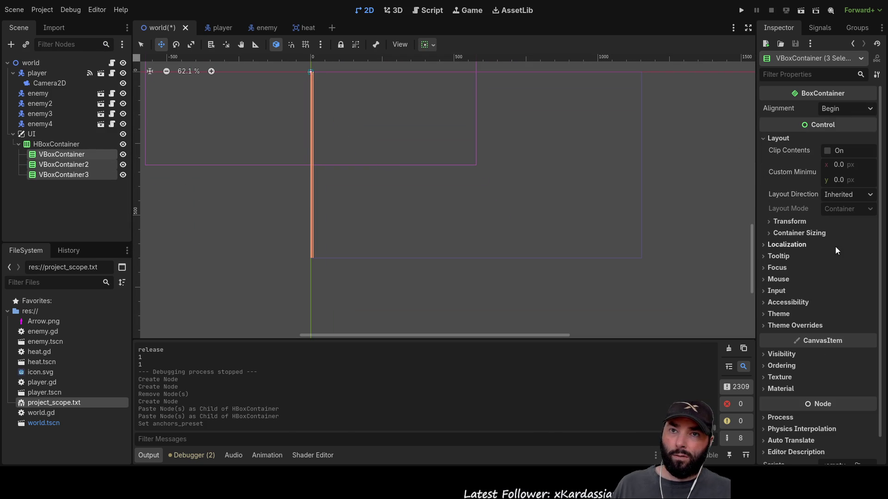
{"action": "left_click", "coordinate": [768, 222]}
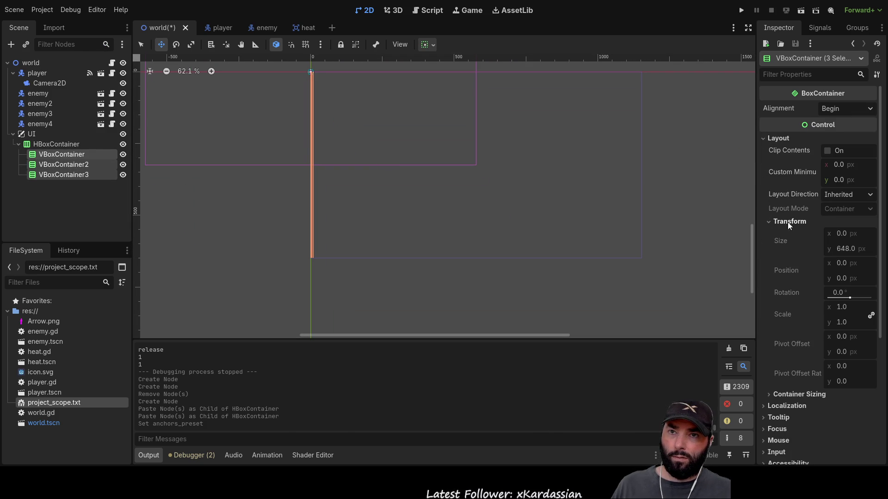
{"action": "left_click", "coordinate": [769, 221]}
{"action": "left_click", "coordinate": [765, 232]}
{"action": "left_click", "coordinate": [832, 259]}
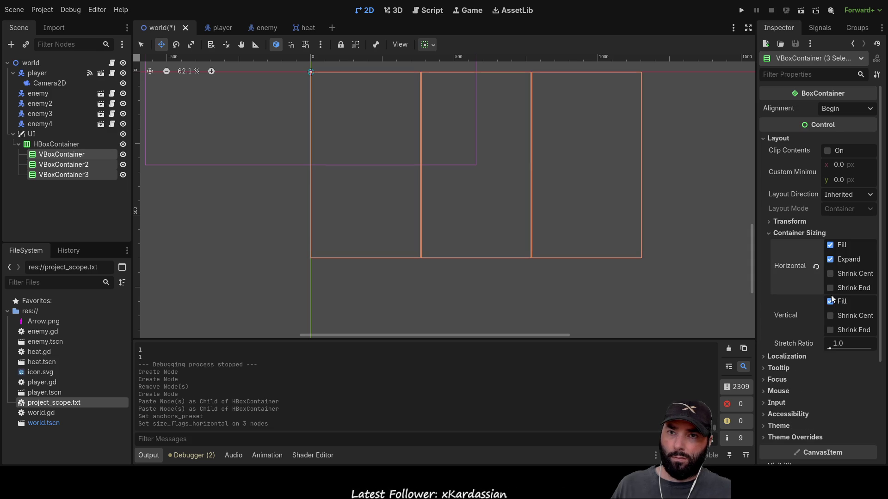
Check the three equal-width columns on the canvas and inspect each container node.
{"action": "left_click_drag", "start_coordinate": [418, 161], "coordinate": [339, 192]}
{"action": "left_click_drag", "start_coordinate": [624, 184], "coordinate": [535, 190]}
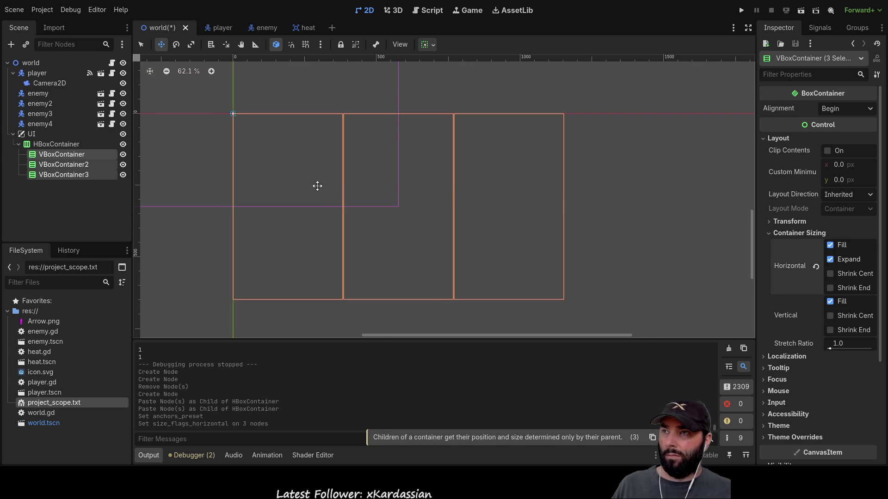
{"action": "left_click", "coordinate": [54, 143]}
{"action": "left_click", "coordinate": [64, 154]}
{"action": "left_click", "coordinate": [62, 164]}
{"action": "left_click", "coordinate": [60, 175]}
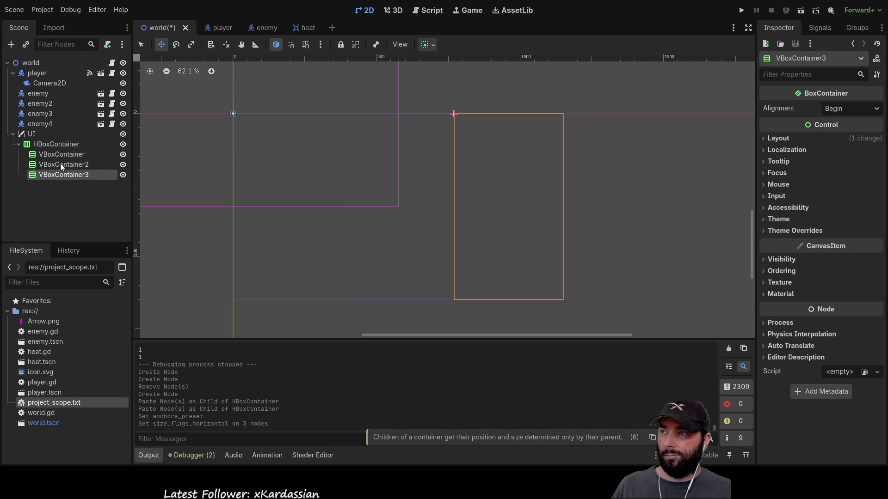
{"action": "left_click", "coordinate": [58, 143]}
{"action": "left_click", "coordinate": [51, 176]}
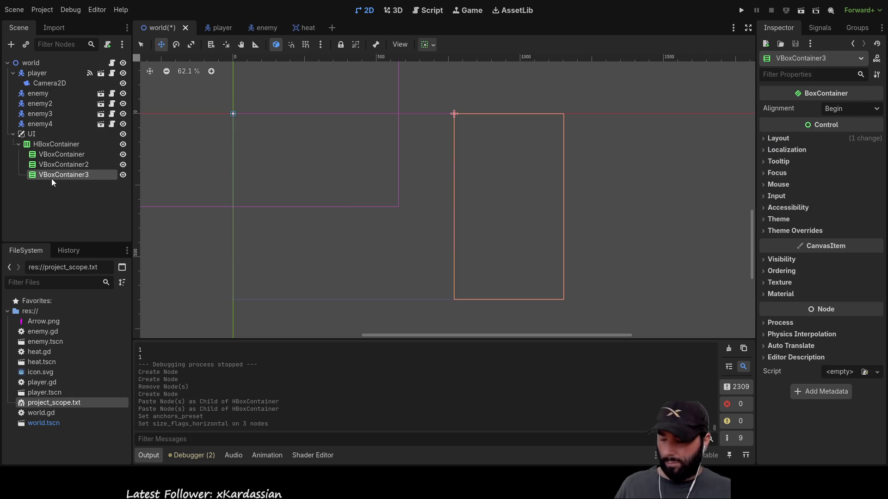
Paste a VBoxContainer3 under UI, move HBoxContainer into it, and make it Full Rect.
{"action": "left_click", "coordinate": [38, 134]}
{"action": "key", "text": "ctrl+v"}
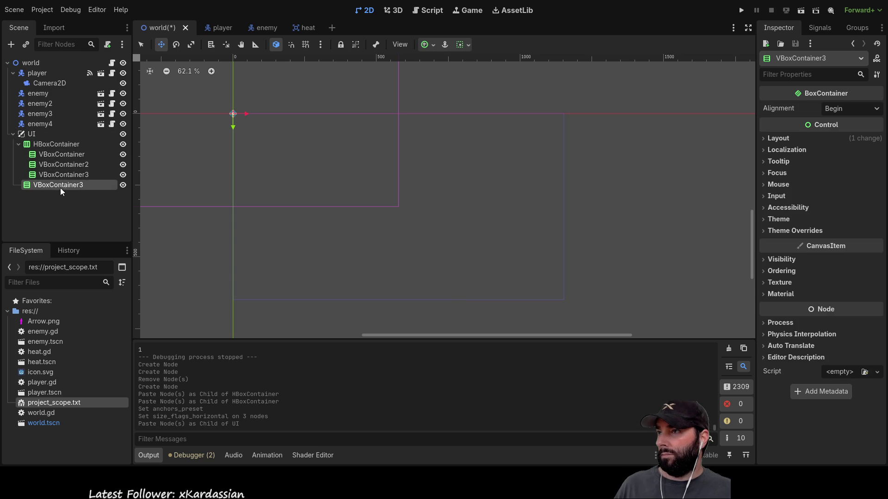
{"action": "left_click_drag", "start_coordinate": [51, 185], "coordinate": [48, 143]}
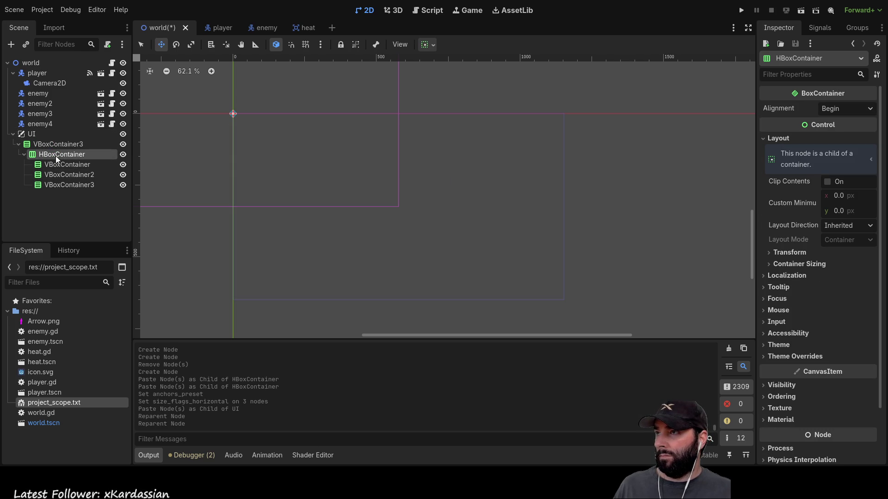
{"action": "left_click", "coordinate": [58, 160]}
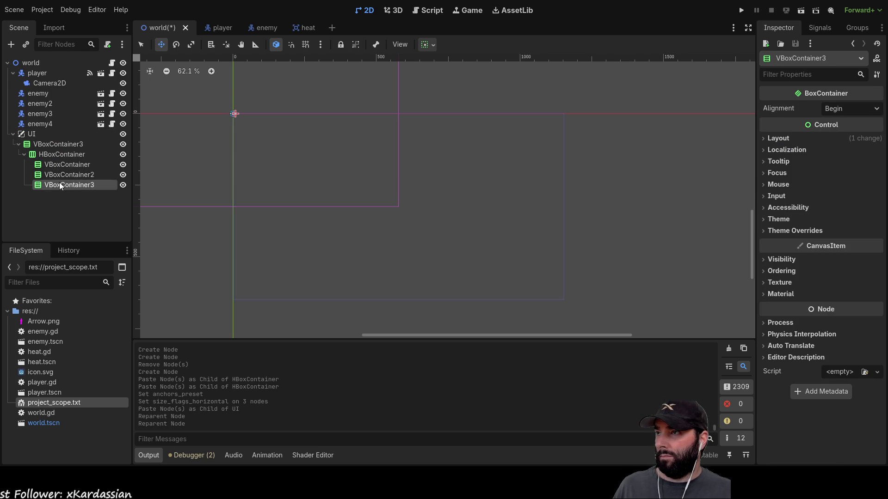
{"action": "left_click", "coordinate": [49, 146]}
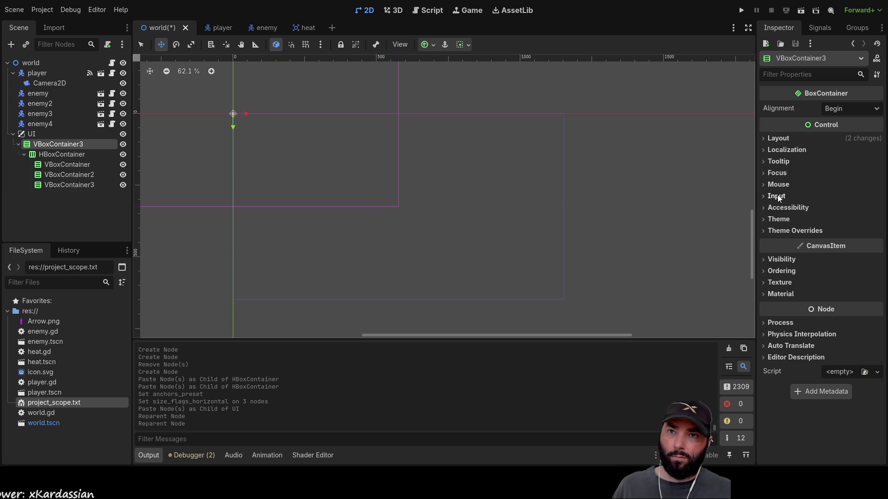
{"action": "left_click", "coordinate": [765, 137]}
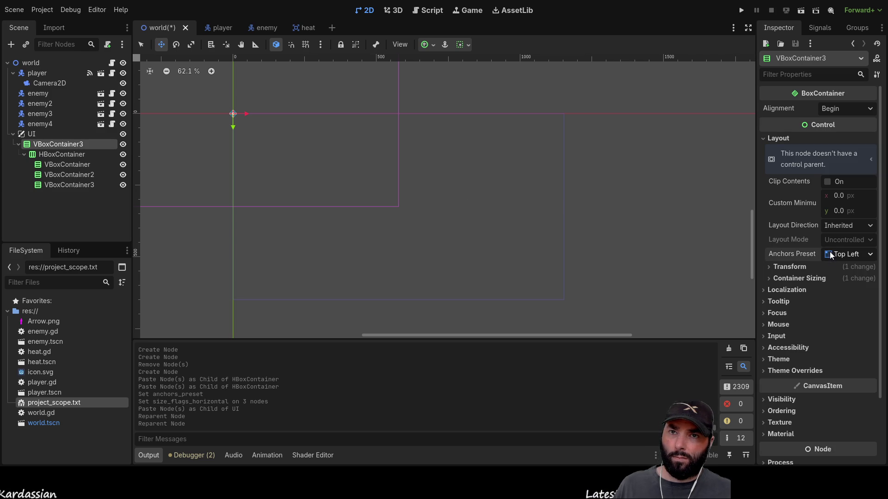
{"action": "key", "text": "ctrl+shift+f"}
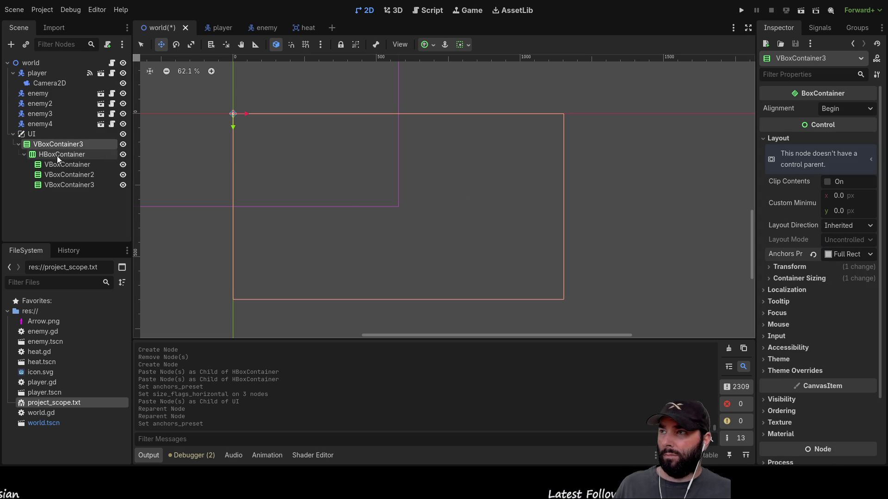
Turn on Vertical Expand for both the outer VBoxContainer3 and the HBoxContainer.
{"action": "left_click", "coordinate": [61, 156]}
{"action": "left_click", "coordinate": [60, 174]}
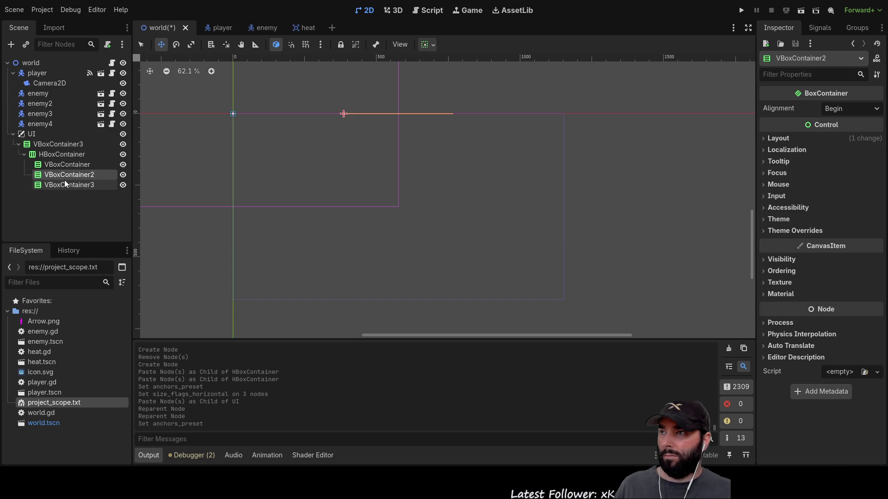
{"action": "left_click", "coordinate": [62, 155]}
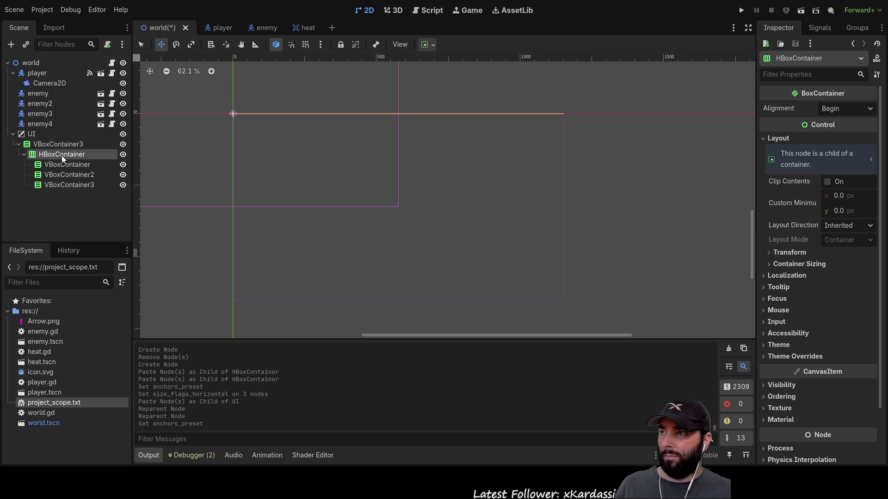
{"action": "left_click", "coordinate": [63, 145]}
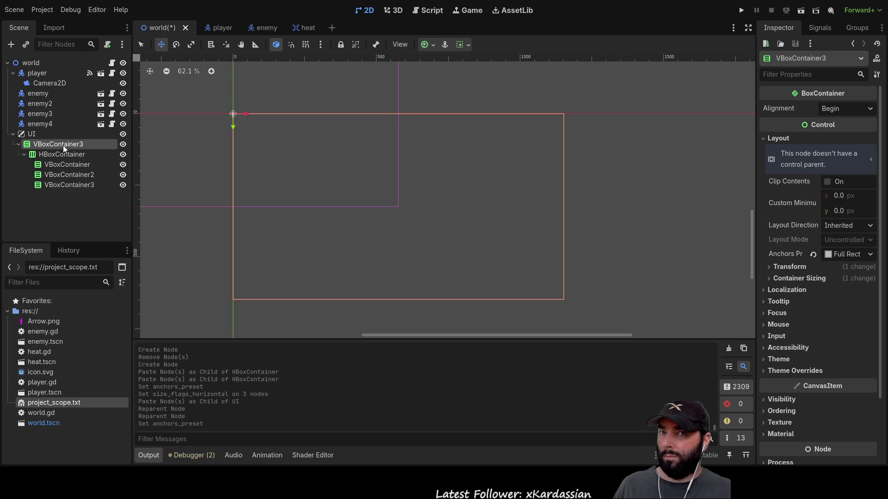
{"action": "left_click", "coordinate": [765, 278]}
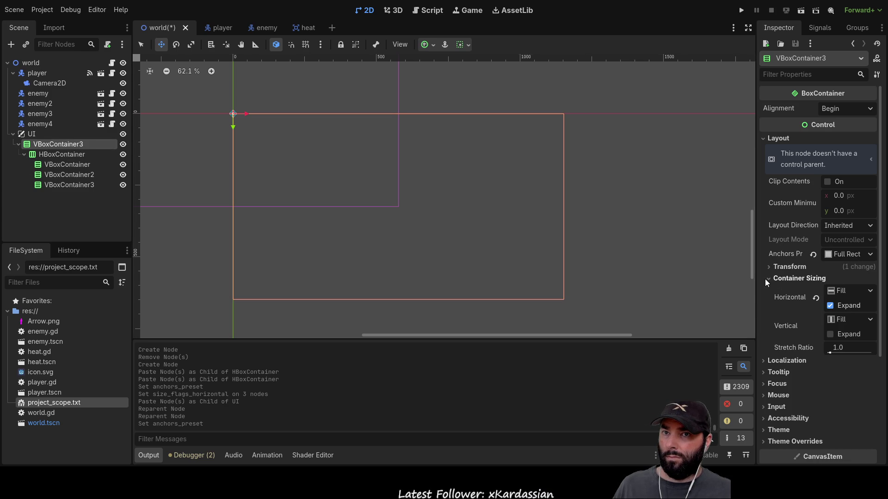
{"action": "left_click", "coordinate": [830, 333]}
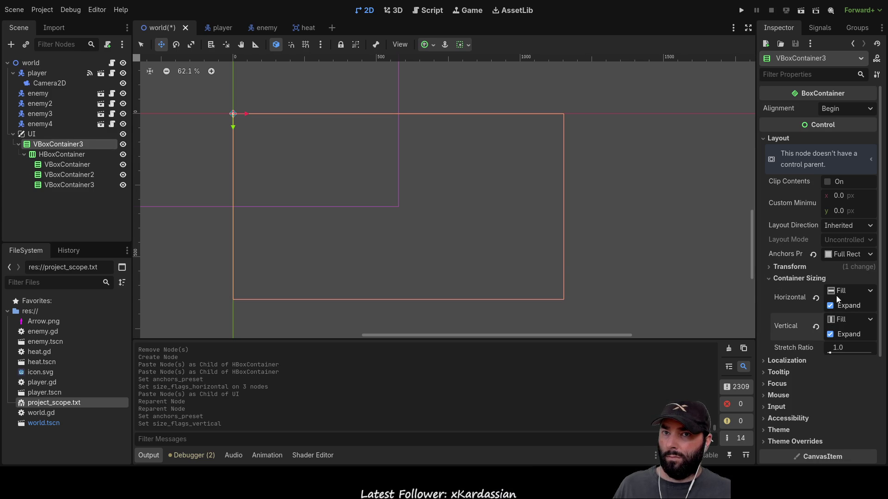
{"action": "left_click", "coordinate": [62, 154]}
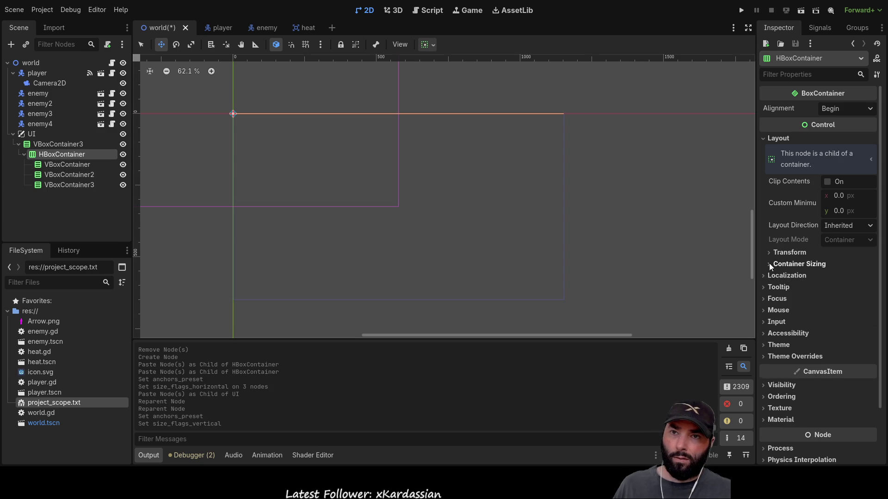
{"action": "left_click", "coordinate": [769, 264]}
{"action": "left_click", "coordinate": [831, 306]}
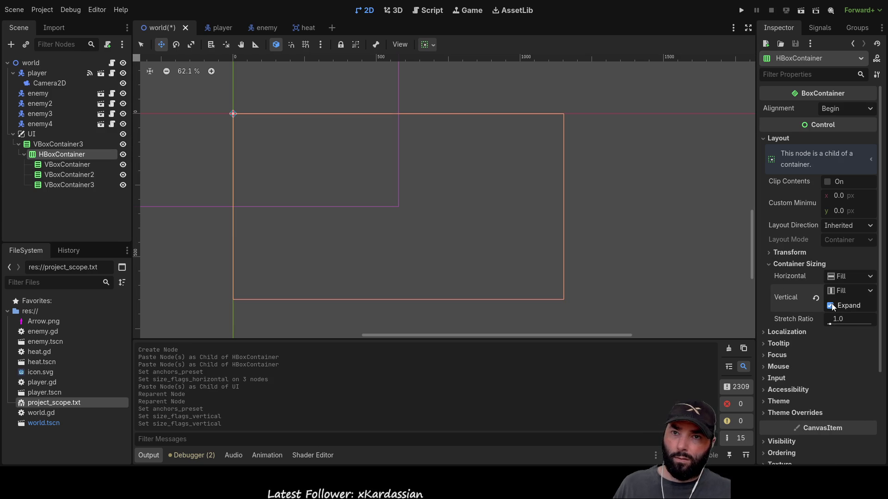
Add a new HBoxContainer2 child to the outer VBoxContainer3.
{"action": "left_click", "coordinate": [59, 165]}
{"action": "left_click", "coordinate": [62, 172]}
{"action": "left_click", "coordinate": [60, 183]}
{"action": "left_click", "coordinate": [50, 145]}
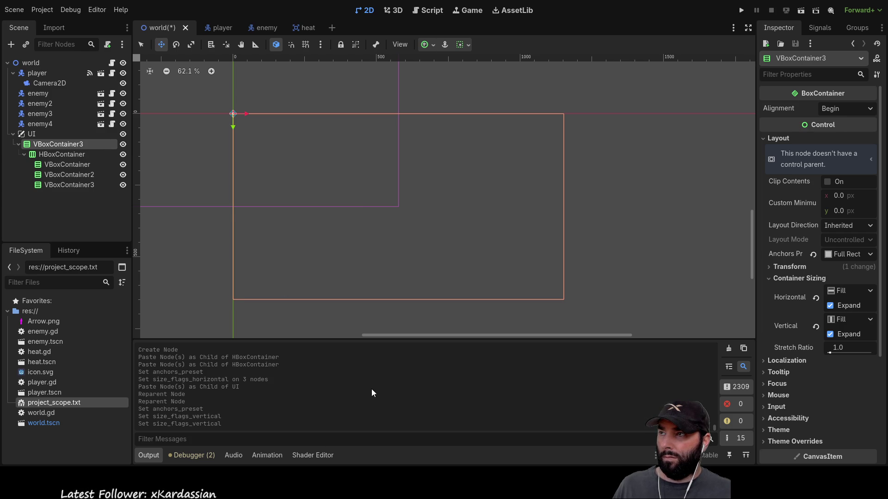
{"action": "key", "text": "ctrl+a"}
{"action": "key", "text": "Return"}
Place HBoxContainer2 above HBoxContainer, then add a plain Container at the top of VBoxContainer3.
{"action": "left_click_drag", "start_coordinate": [46, 193], "coordinate": [49, 152]}
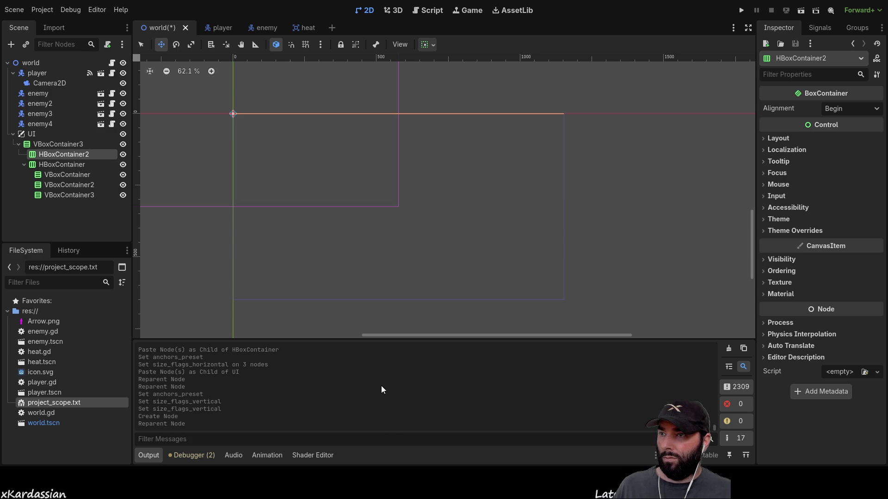
{"action": "left_click", "coordinate": [56, 144]}
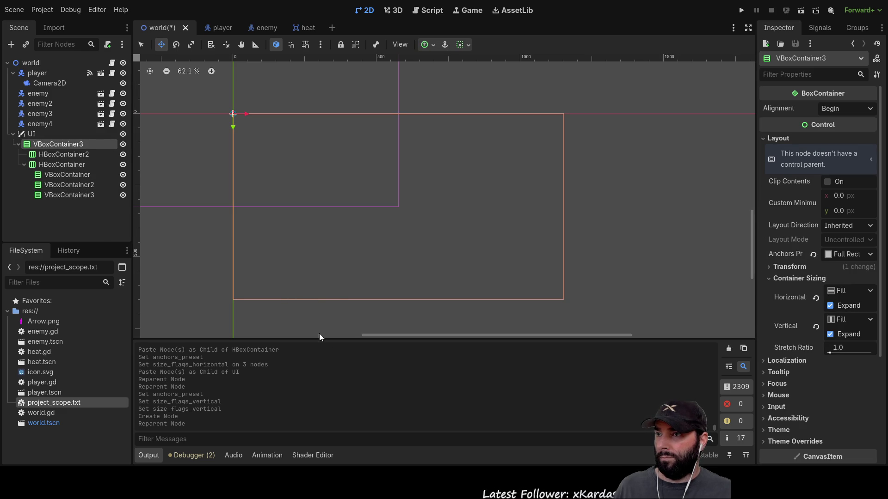
{"action": "key", "text": "ctrl+a"}
{"action": "key", "text": "Return"}
{"action": "left_click_drag", "start_coordinate": [51, 206], "coordinate": [54, 148]}
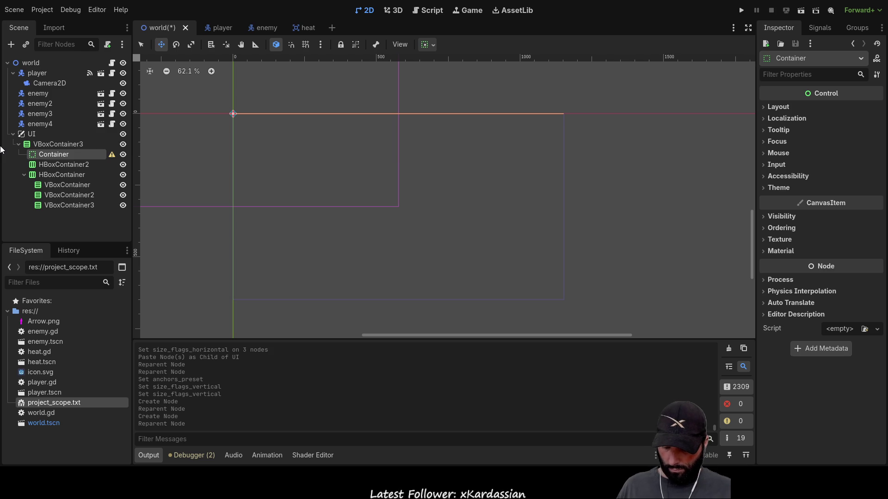
Rename the new Container to 'Top Spacer' and give it a 20 px custom minimum height.
{"action": "key", "text": "F2"}
{"action": "type", "text": "Top Spacer"}
{"action": "key", "text": "Return"}
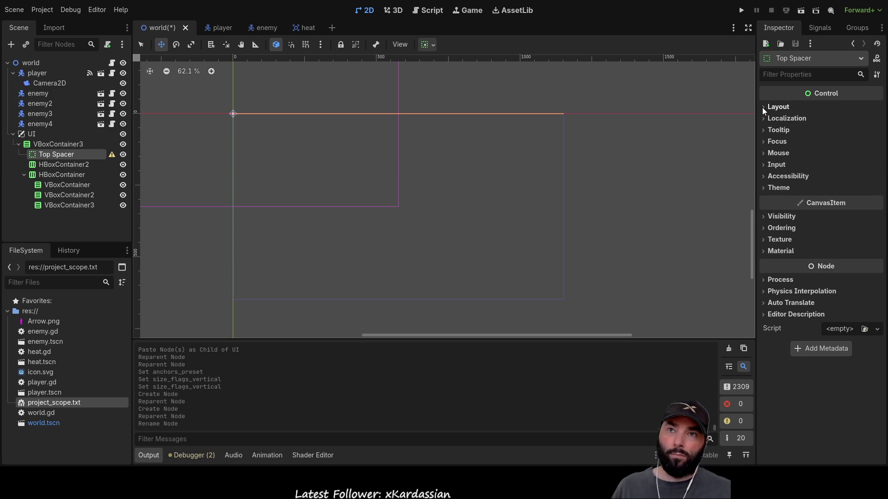
{"action": "left_click", "coordinate": [764, 107]}
{"action": "left_click", "coordinate": [839, 179]}
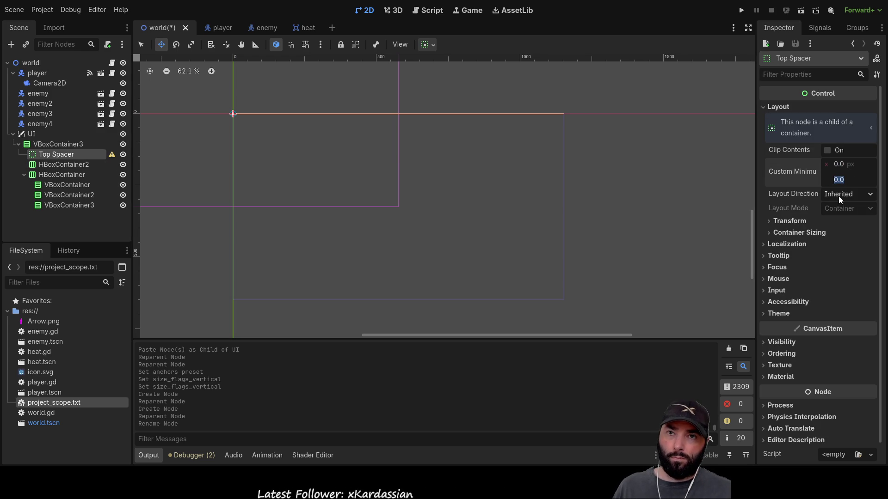
{"action": "type", "text": "20"}
{"action": "key", "text": "Return"}
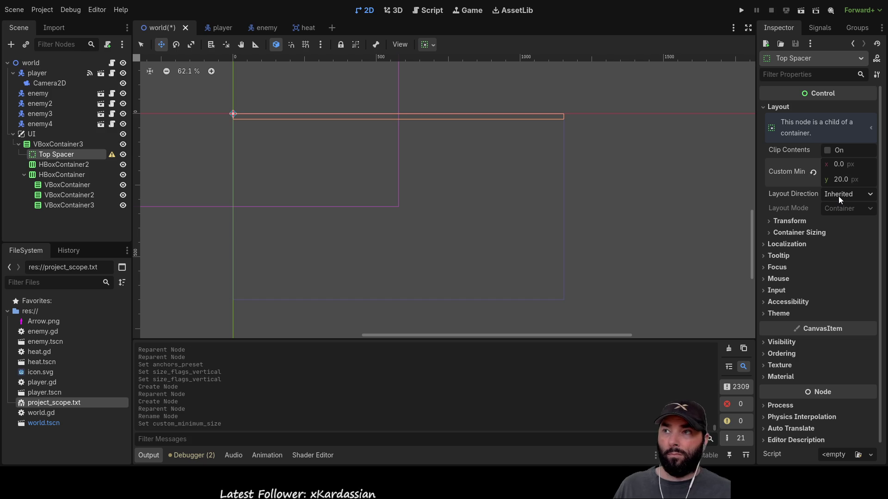
Add a plain Container as a child of HBoxContainer2.
{"action": "left_click", "coordinate": [54, 166]}
{"action": "left_click", "coordinate": [52, 174]}
{"action": "left_click", "coordinate": [54, 162]}
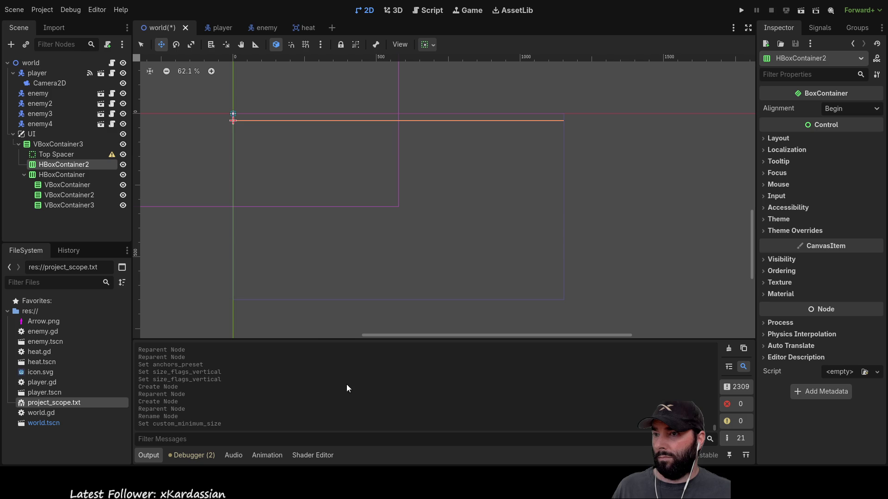
{"action": "key", "text": "ctrl+a"}
{"action": "key", "text": "Return"}
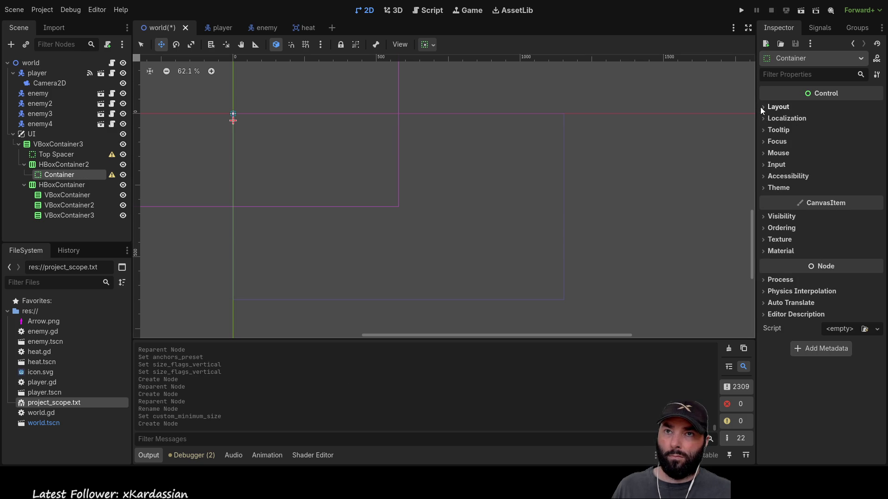
Give the new Container inside HBoxContainer2 a 20 px custom minimum width.
{"action": "left_click", "coordinate": [776, 107]}
{"action": "left_click", "coordinate": [833, 162]}
{"action": "type", "text": "20"}
{"action": "key", "text": "Return"}
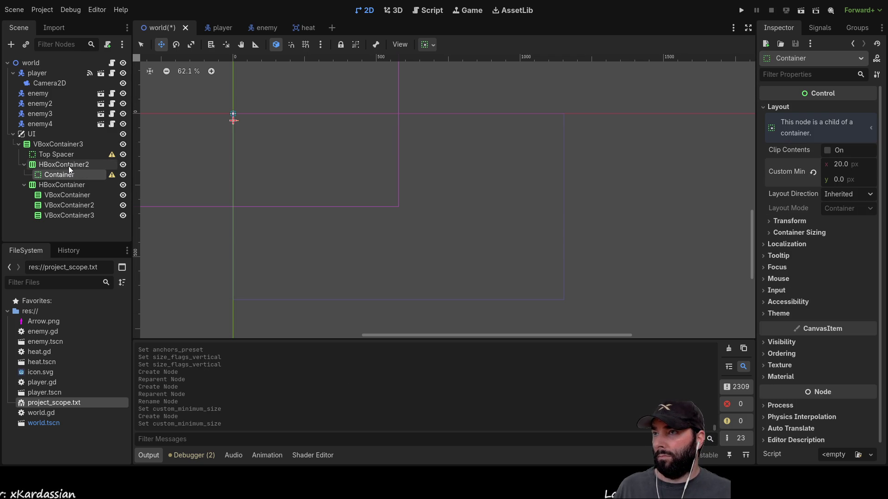
Rename that Container to 'left spacer' and reselect HBoxContainer2.
{"action": "left_click", "coordinate": [61, 162]}
{"action": "left_click", "coordinate": [65, 174]}
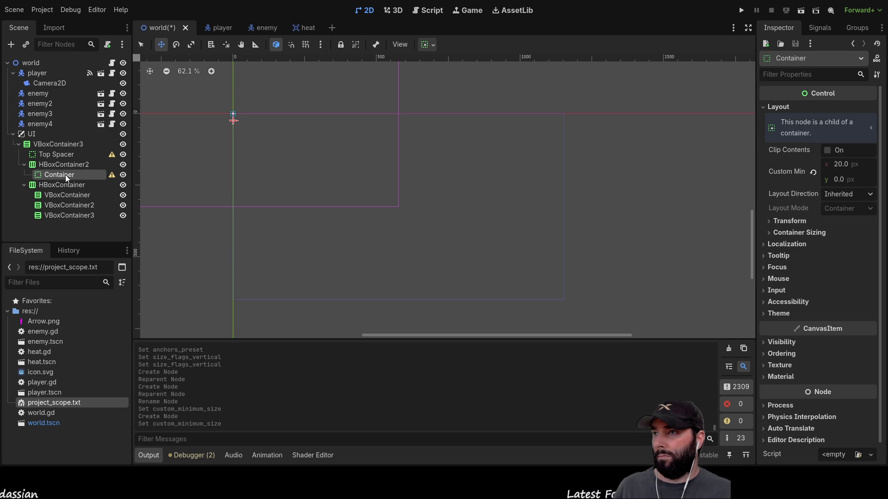
{"action": "left_click", "coordinate": [60, 184]}
{"action": "left_click", "coordinate": [60, 174]}
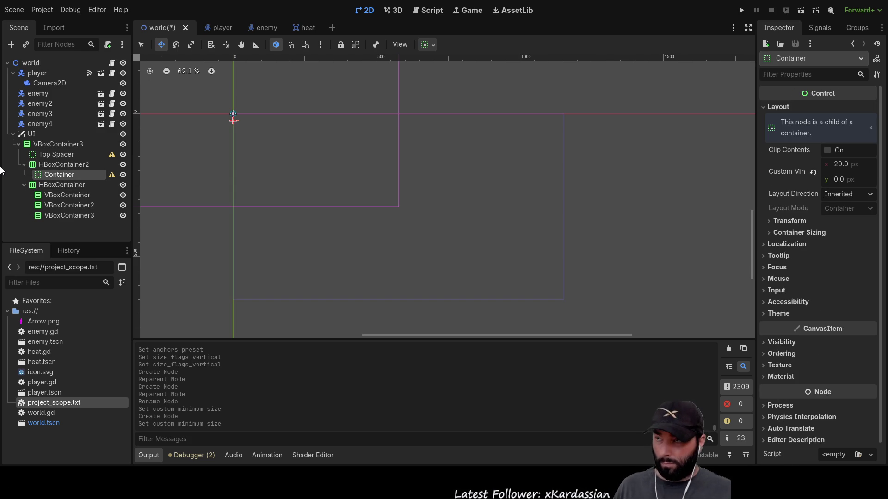
{"action": "type", "text": "left spacer"}
{"action": "key", "text": "Return"}
{"action": "left_click", "coordinate": [65, 164]}
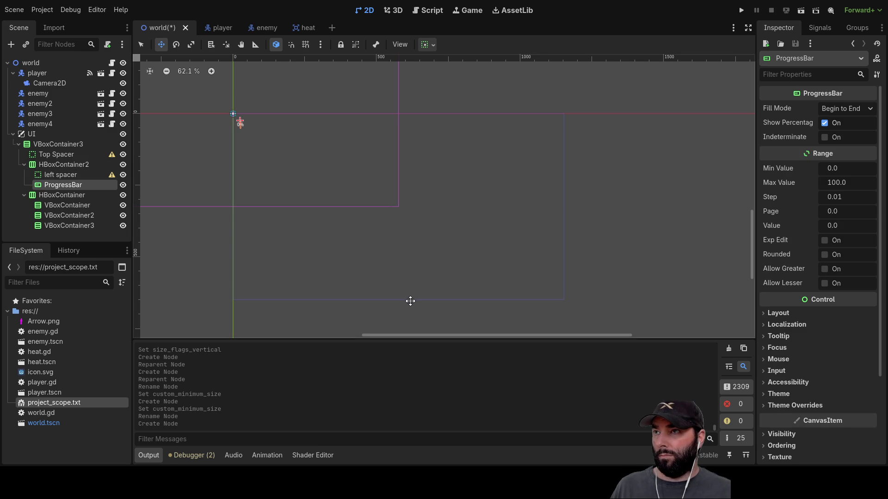
{"action": "scroll", "coordinate": [252, 150], "scroll_direction": "up", "scroll_amount": 5}
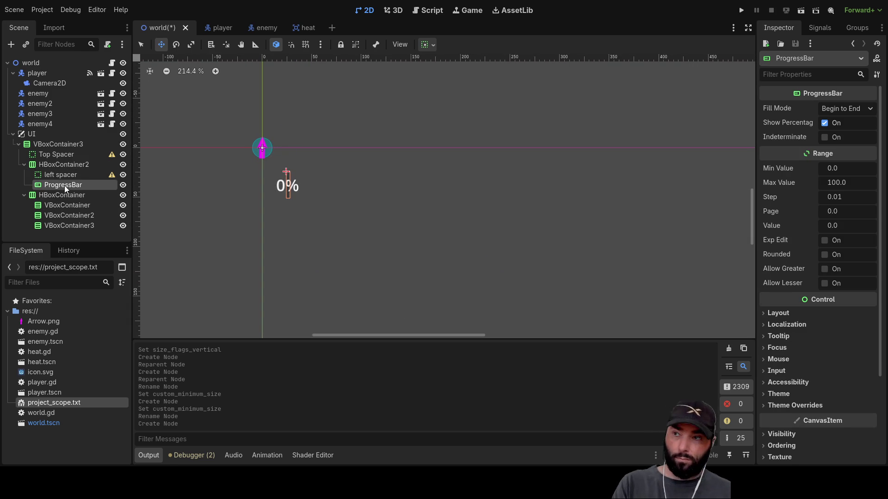
Replace the ProgressBar with a TextureProgressBar under HBoxContainer2 and select pbar.png in the project files.
{"action": "key", "text": "Delete"}
{"action": "left_click", "coordinate": [64, 165]}
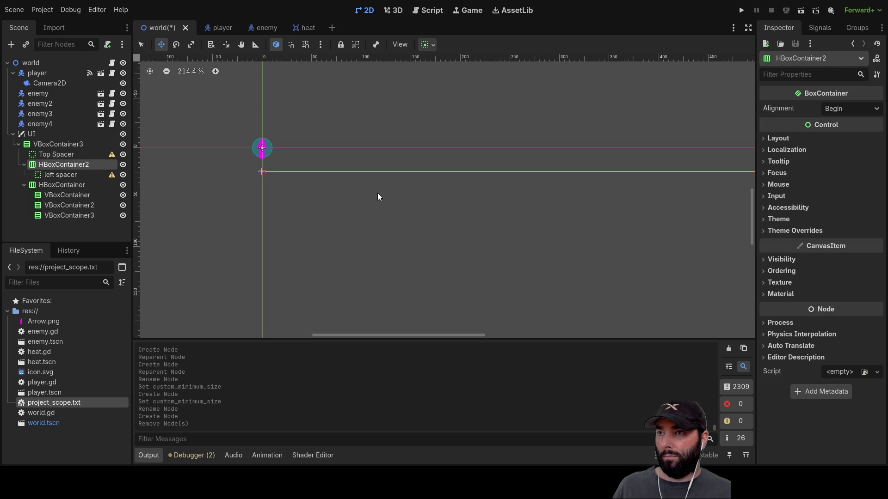
{"action": "left_click", "coordinate": [375, 397]}
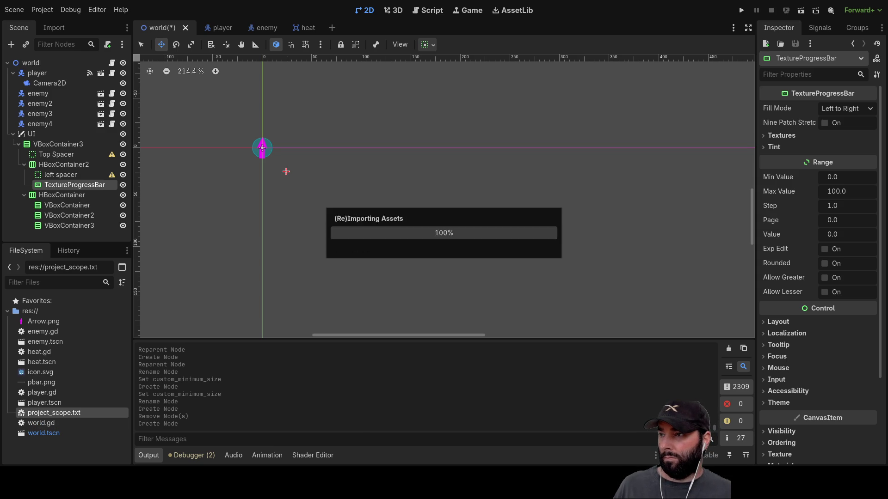
{"action": "left_click", "coordinate": [37, 382]}
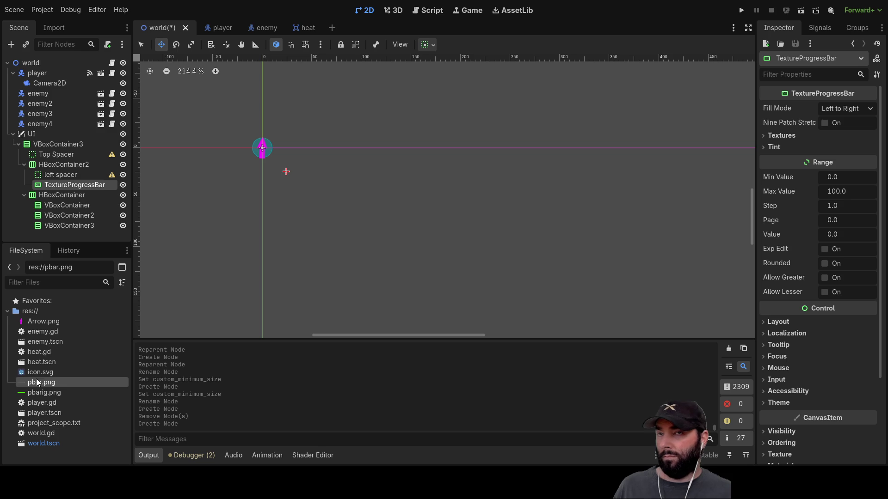
Set pbar.png as the progress texture, pbarig.png as the over texture, and Value to 100.
{"action": "left_click", "coordinate": [765, 135]}
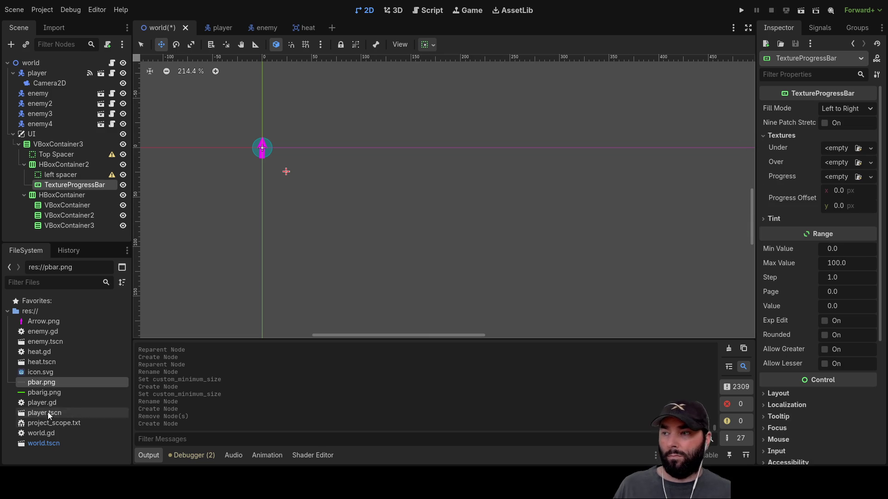
{"action": "mouse_move", "coordinate": [37, 385]}
{"action": "left_mouse_down"}
{"action": "mouse_move", "coordinate": [748, 221]}
{"action": "mouse_move", "coordinate": [867, 157]}
{"action": "mouse_move", "coordinate": [835, 167]}
{"action": "left_mouse_up"}
{"action": "mouse_move", "coordinate": [34, 388]}
{"action": "left_mouse_down"}
{"action": "mouse_move", "coordinate": [729, 179]}
{"action": "mouse_move", "coordinate": [853, 179]}
{"action": "mouse_move", "coordinate": [837, 195]}
{"action": "left_mouse_up"}
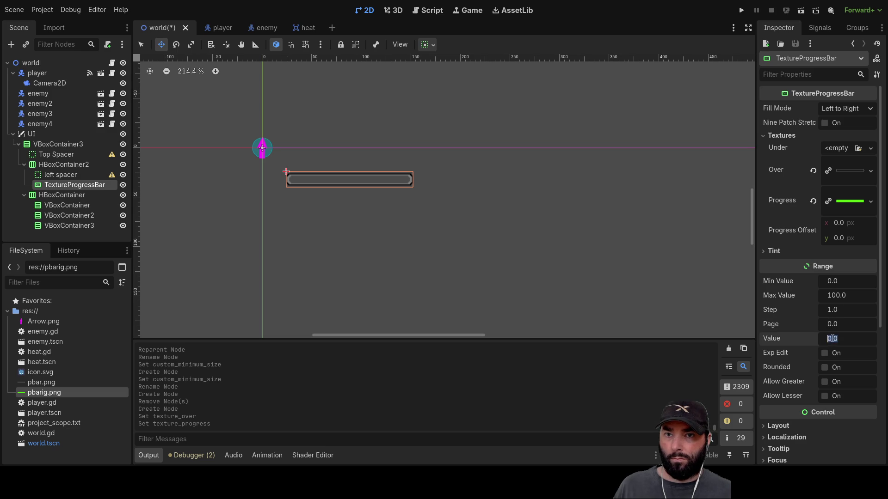
{"action": "left_click", "coordinate": [836, 340]}
{"action": "key", "text": "Return"}
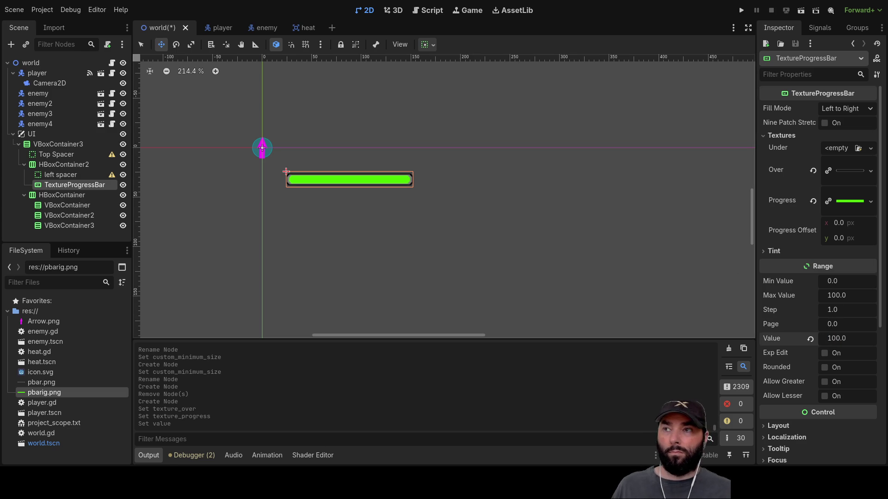
Select VBoxContainer3 and frame it in the viewport.
{"action": "scroll", "coordinate": [398, 242], "scroll_direction": "down", "scroll_amount": 5}
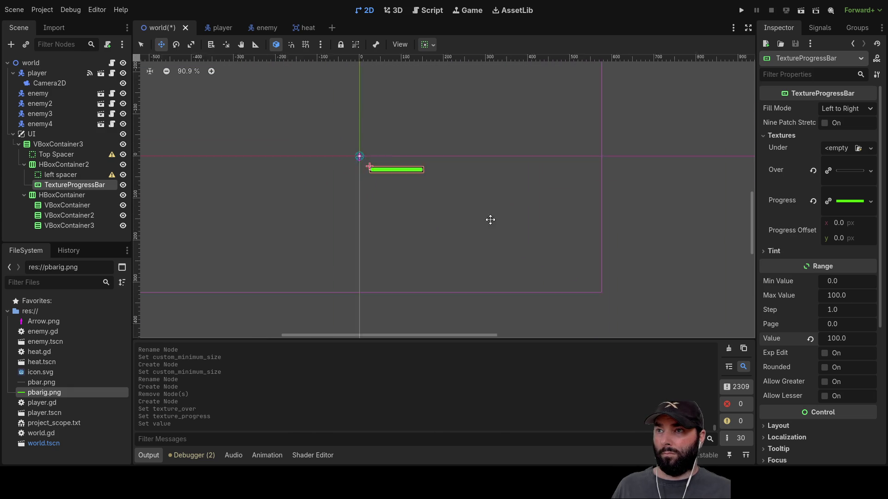
{"action": "scroll", "coordinate": [510, 238], "scroll_direction": "down", "scroll_amount": 2}
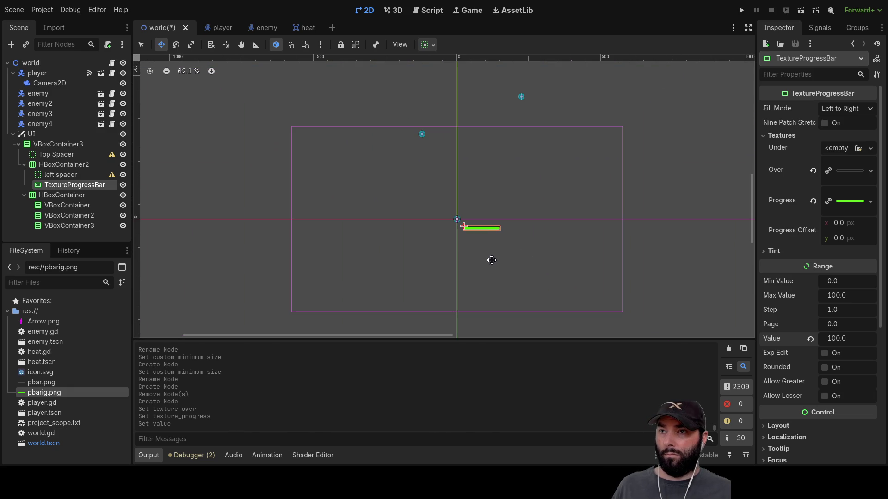
{"action": "left_click", "coordinate": [43, 144]}
{"action": "key", "text": "f"}
{"action": "scroll", "coordinate": [259, 204], "scroll_direction": "up", "scroll_amount": 4}
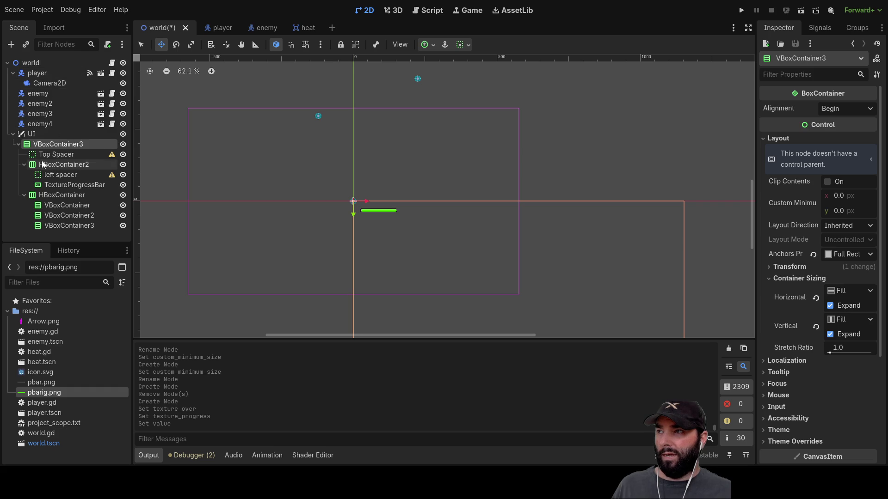
Reparent the UI CanvasLayer under the player's Camera2D.
{"action": "left_click", "coordinate": [46, 83]}
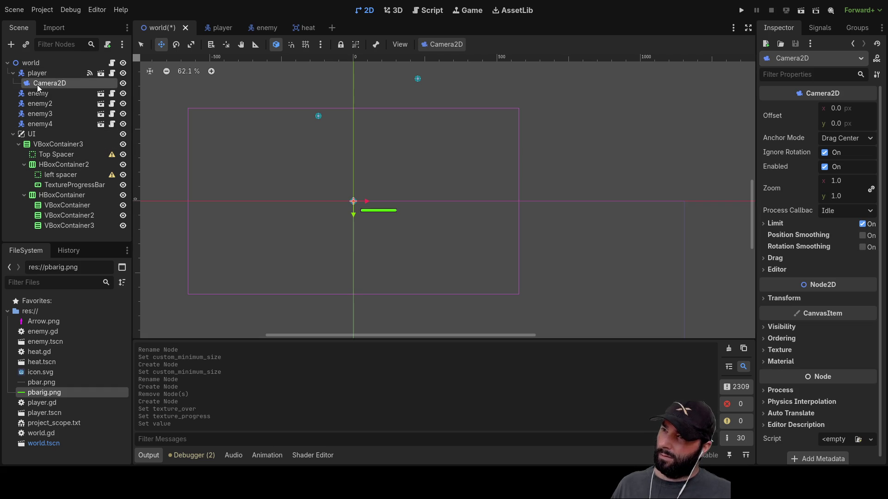
{"action": "mouse_move", "coordinate": [39, 84]}
{"action": "left_mouse_down"}
{"action": "mouse_move", "coordinate": [52, 76]}
{"action": "mouse_move", "coordinate": [41, 65]}
{"action": "mouse_move", "coordinate": [41, 84]}
{"action": "left_mouse_up"}
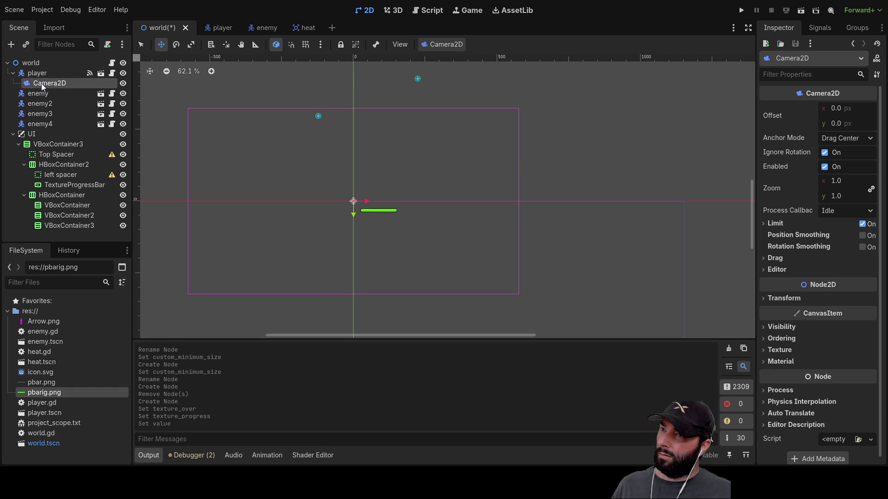
{"action": "left_click", "coordinate": [30, 135]}
{"action": "left_click_drag", "start_coordinate": [50, 94], "coordinate": [51, 84]}
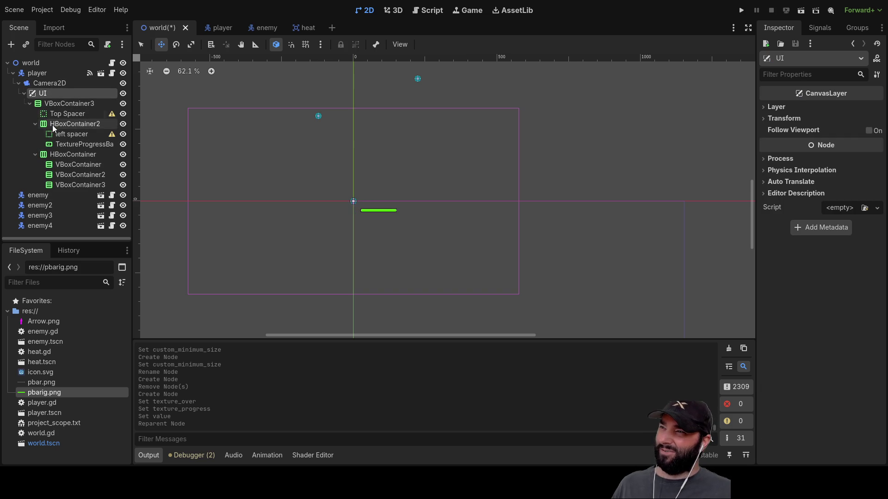
Check the Camera2D, the UI layer's transform and VBoxContainer3's layout around the bar.
{"action": "left_click", "coordinate": [35, 84]}
{"action": "left_click", "coordinate": [43, 93]}
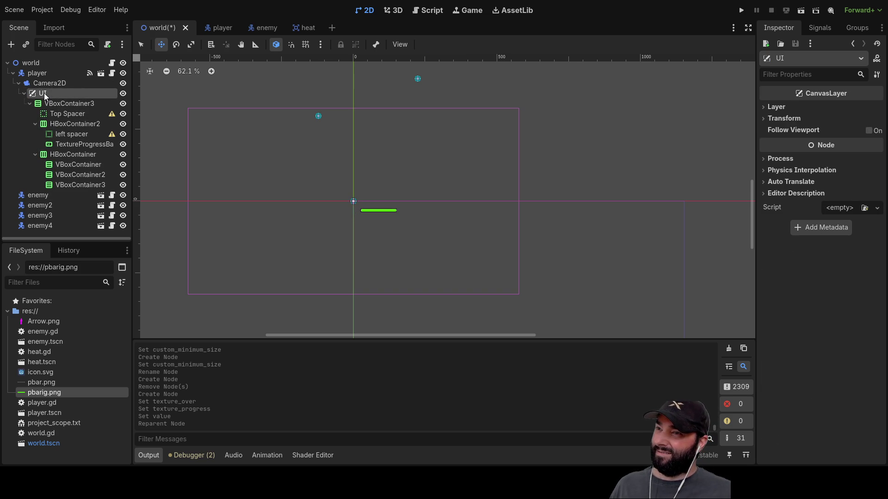
{"action": "left_click", "coordinate": [764, 106]}
{"action": "left_click", "coordinate": [763, 108]}
{"action": "left_click", "coordinate": [765, 118]}
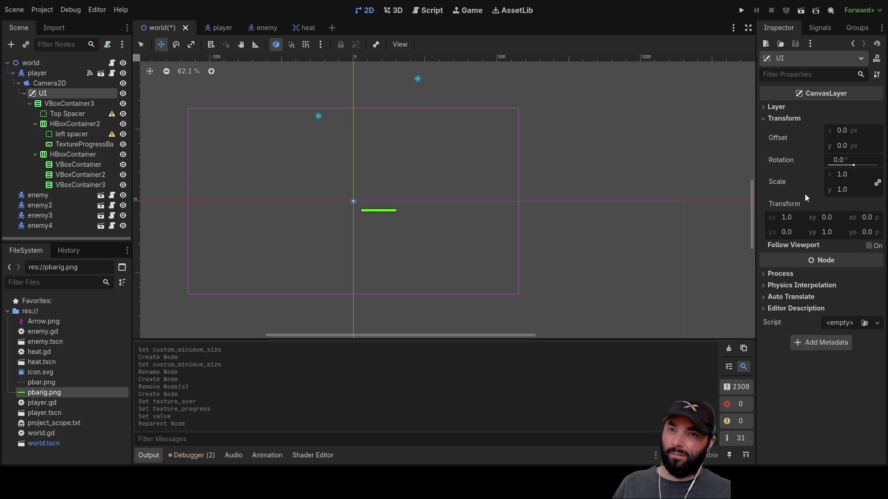
{"action": "left_click", "coordinate": [70, 103]}
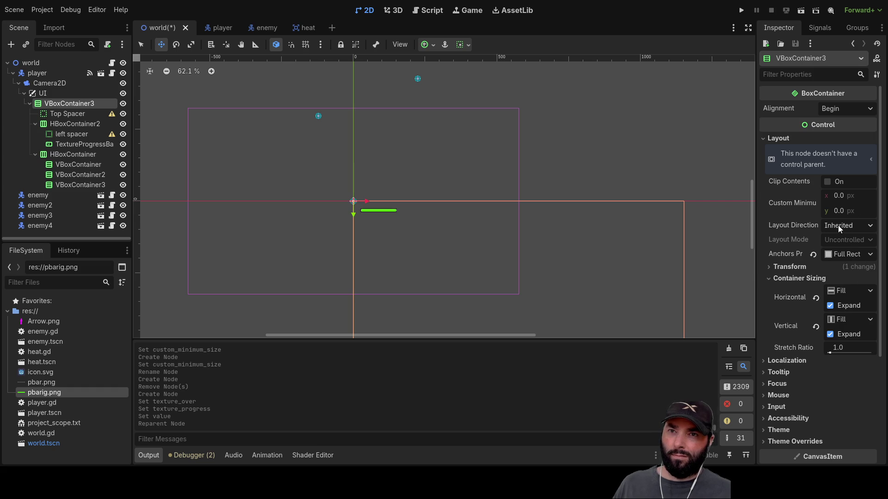
{"action": "mouse_move", "coordinate": [436, 231]}
{"action": "left_mouse_down"}
{"action": "mouse_move", "coordinate": [444, 89]}
{"action": "mouse_move", "coordinate": [428, 213]}
{"action": "mouse_move", "coordinate": [459, 217]}
{"action": "left_mouse_up"}
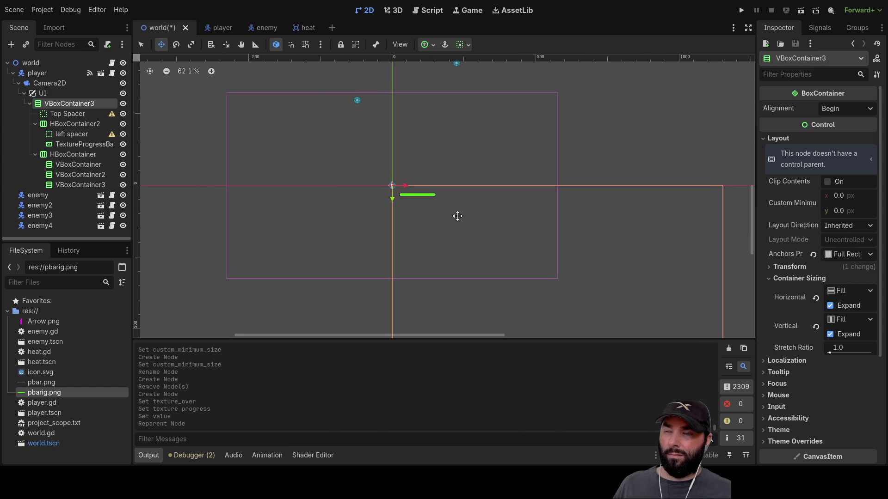
{"action": "left_click", "coordinate": [43, 82]}
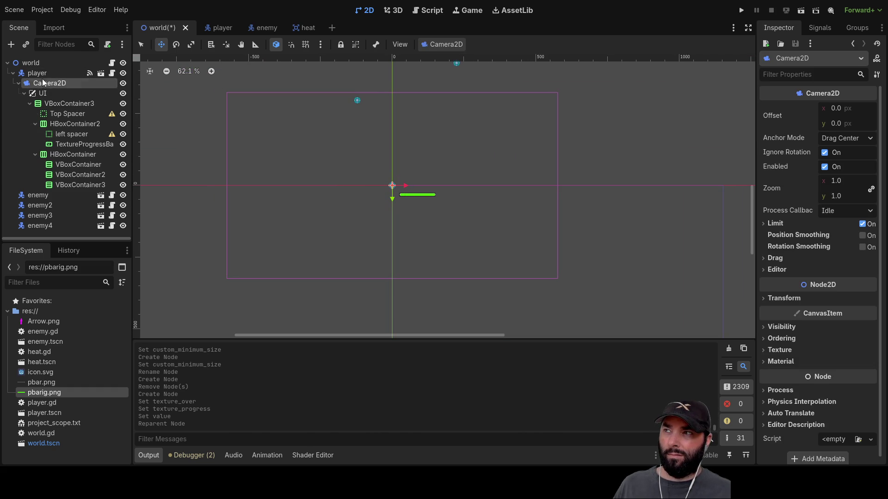
{"action": "left_click", "coordinate": [42, 74]}
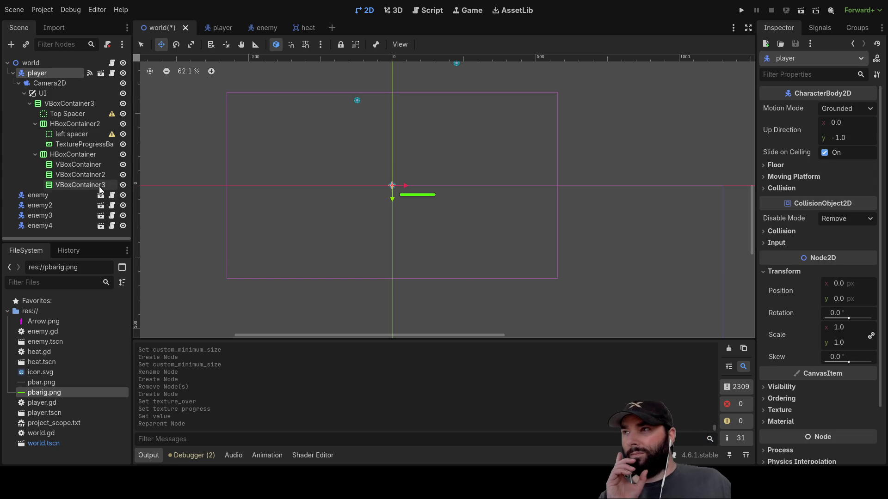
{"action": "scroll", "coordinate": [422, 217], "scroll_direction": "up", "scroll_amount": 5}
{"action": "scroll", "coordinate": [418, 221], "scroll_direction": "down", "scroll_amount": 4}
Run the game and move the player with A, W, D, S and Space, confirming the bar stays top-left.
{"action": "left_click", "coordinate": [742, 10]}
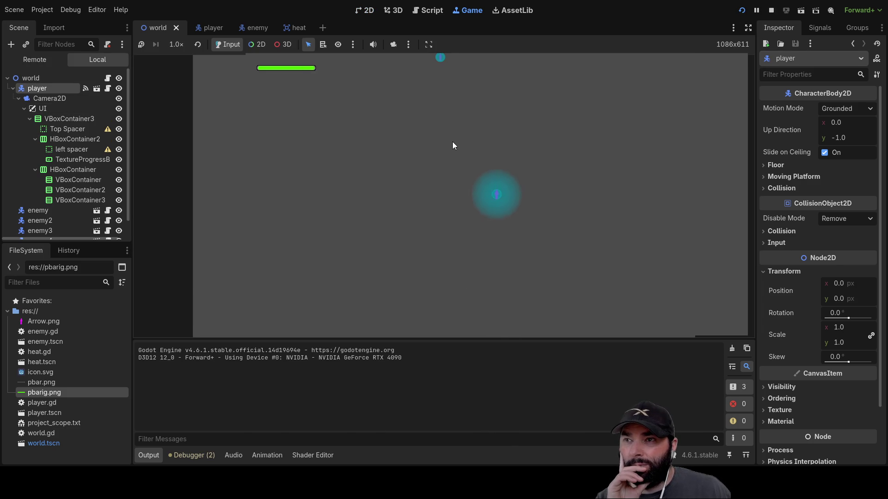
{"action": "key", "text": "a"}
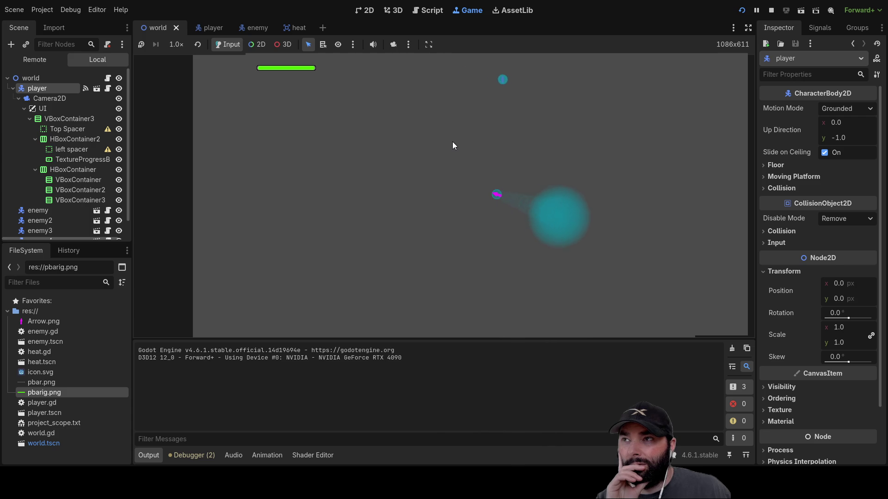
{"action": "key", "text": "w"}
{"action": "key", "text": "d"}
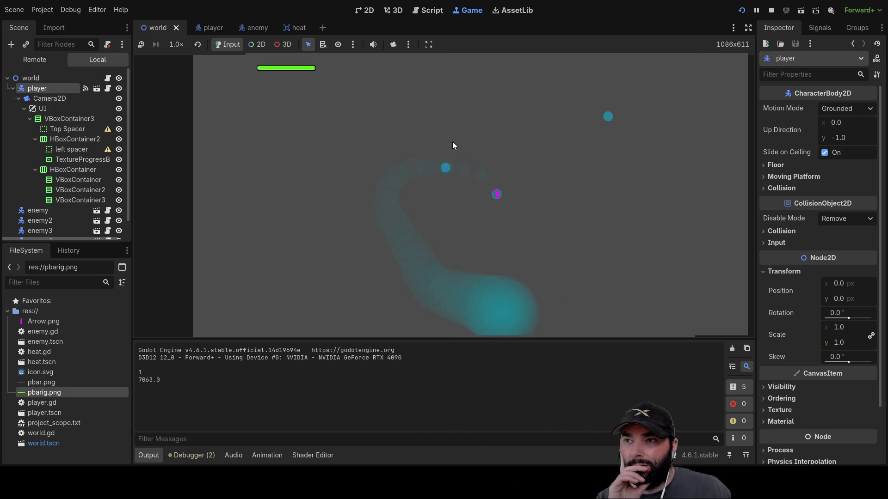
{"action": "key", "text": "w"}
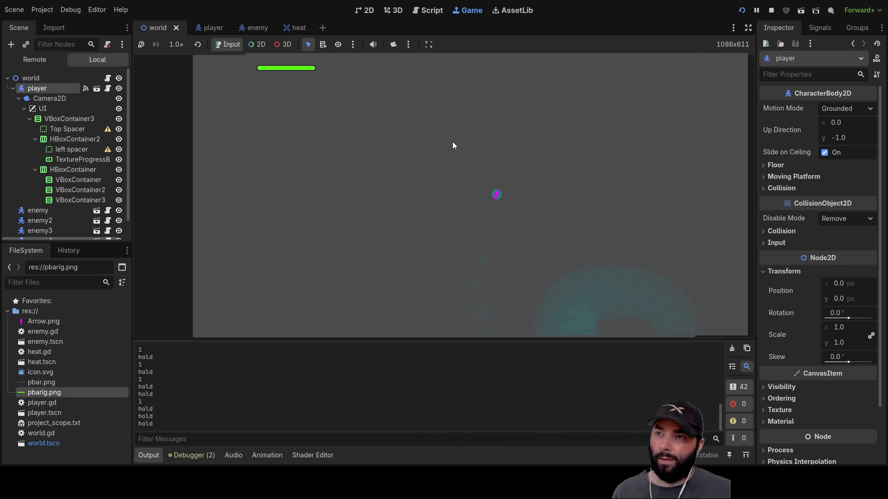
{"action": "key", "text": "s"}
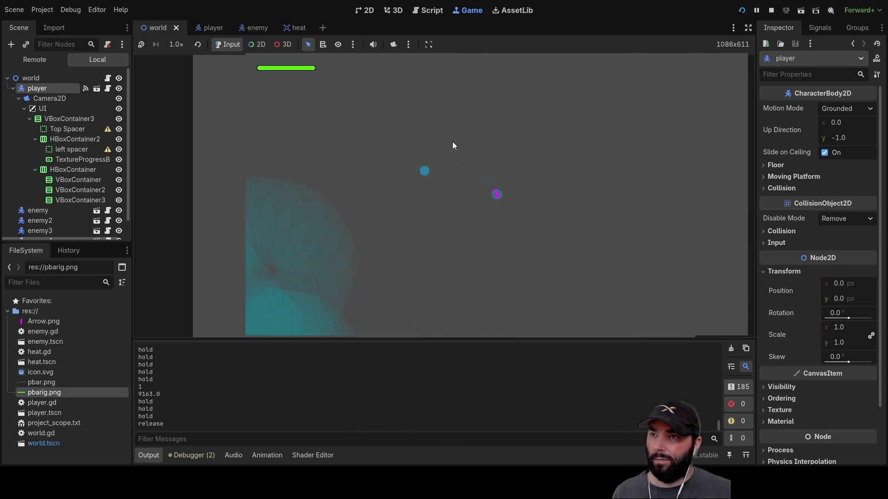
{"action": "key", "text": "space"}
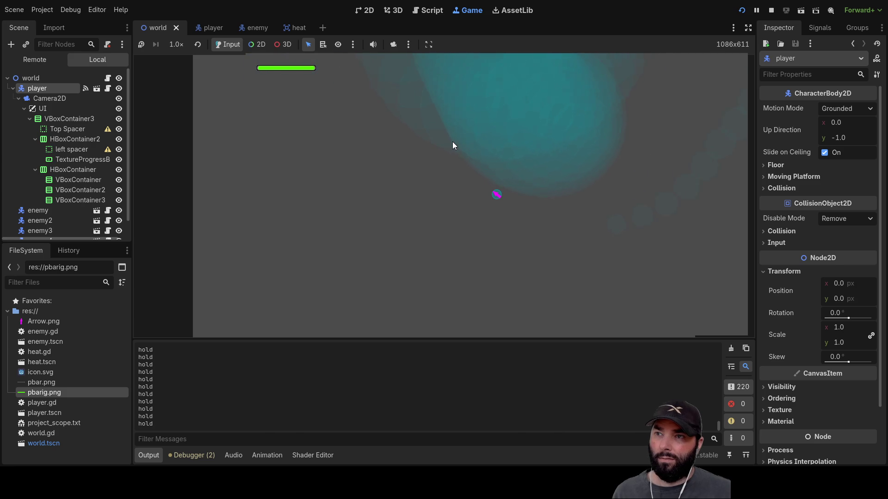
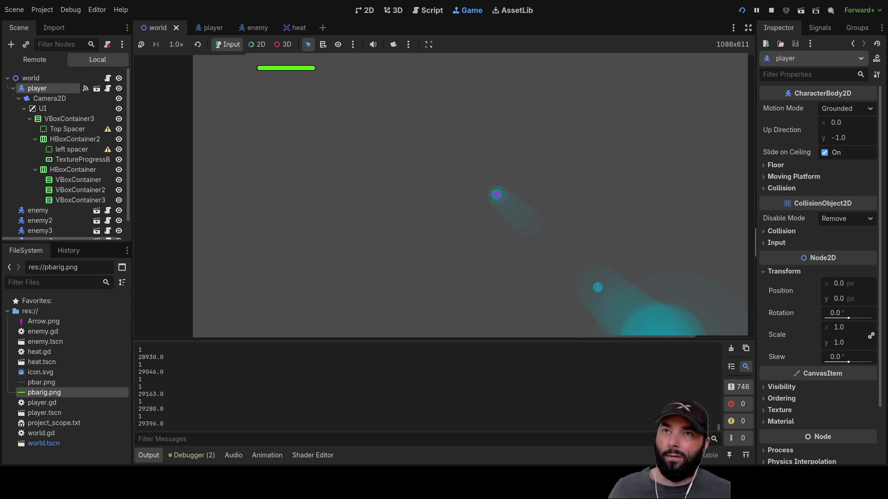
Stop the running game and open the enemy scene's script.
{"action": "key", "text": "F8"}
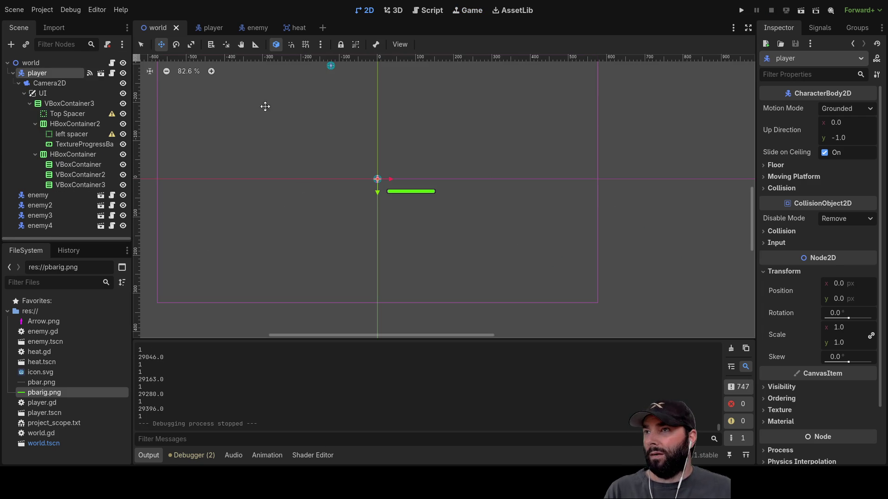
{"action": "left_click", "coordinate": [255, 27]}
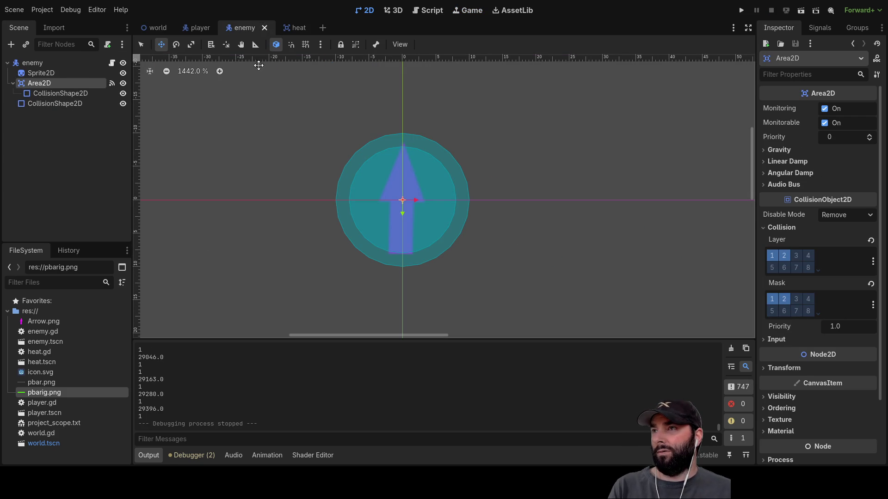
{"action": "left_click", "coordinate": [428, 10]}
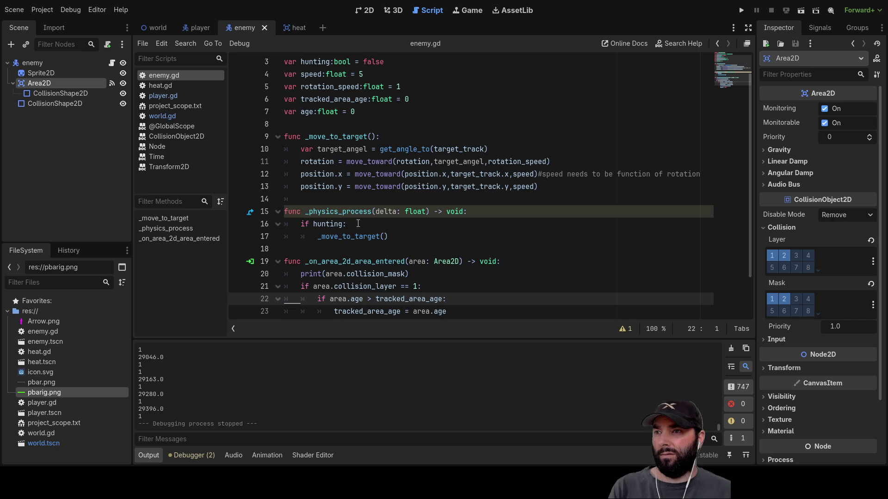
Add an else branch after the hunting check that calls _idel_movment().
{"action": "left_click", "coordinate": [339, 239]}
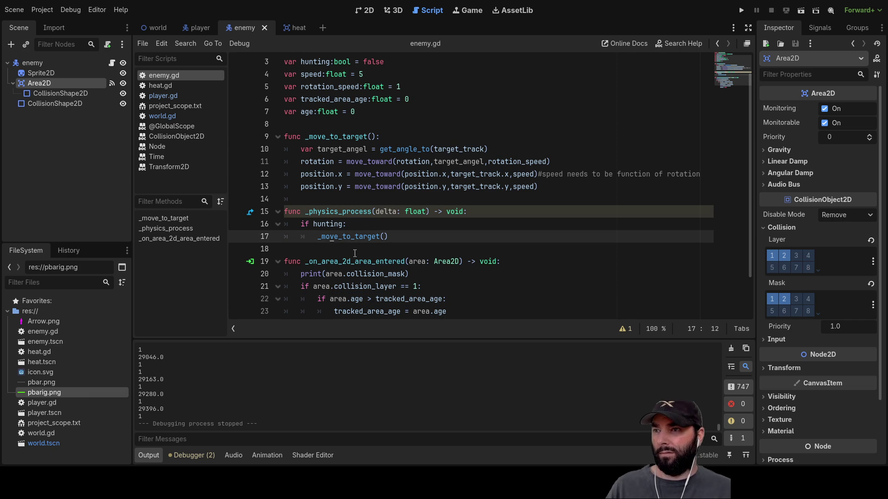
{"action": "left_click", "coordinate": [337, 250]}
{"action": "left_click", "coordinate": [411, 241]}
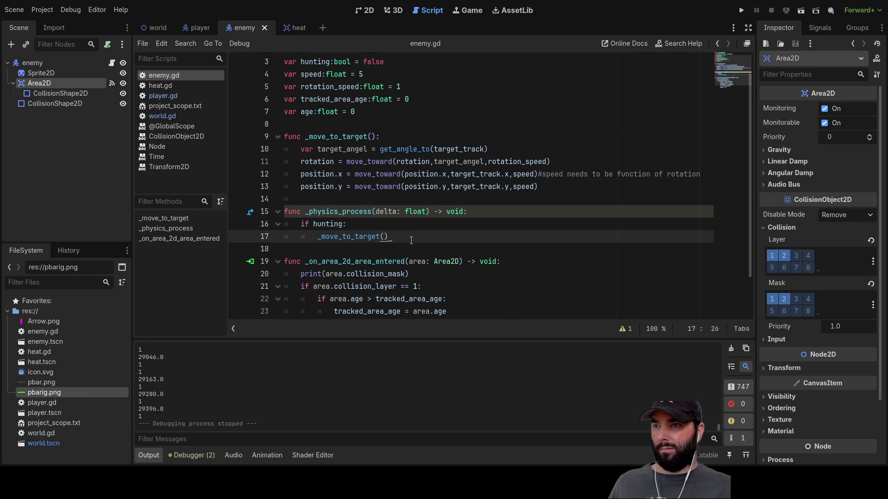
{"action": "key", "text": "Return"}
{"action": "type", "text": "else"}
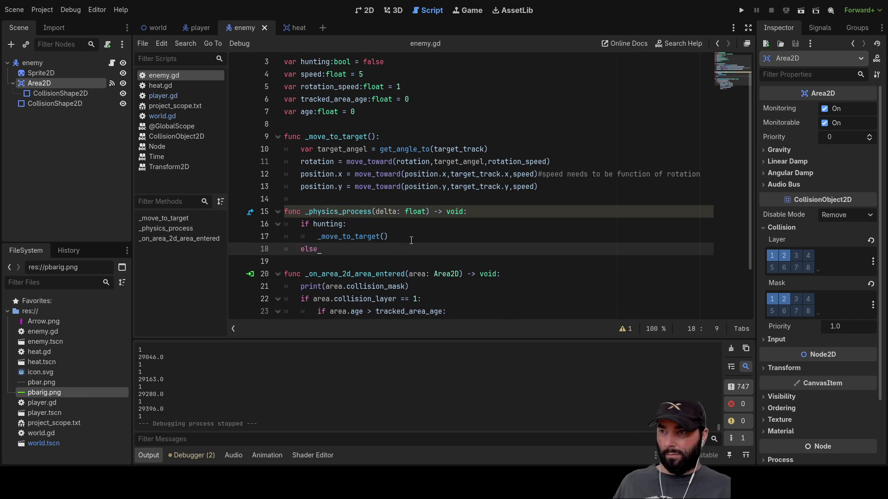
{"action": "key", "text": "Return"}
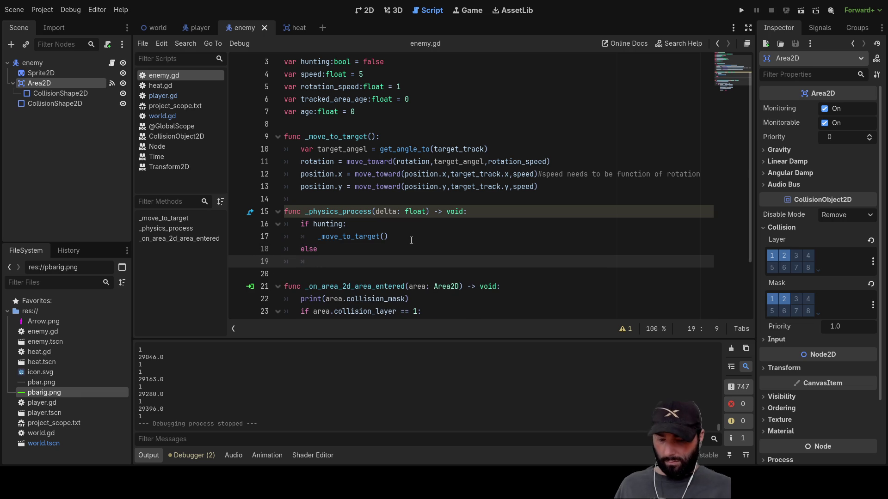
{"action": "type", "text": "_idel_"}
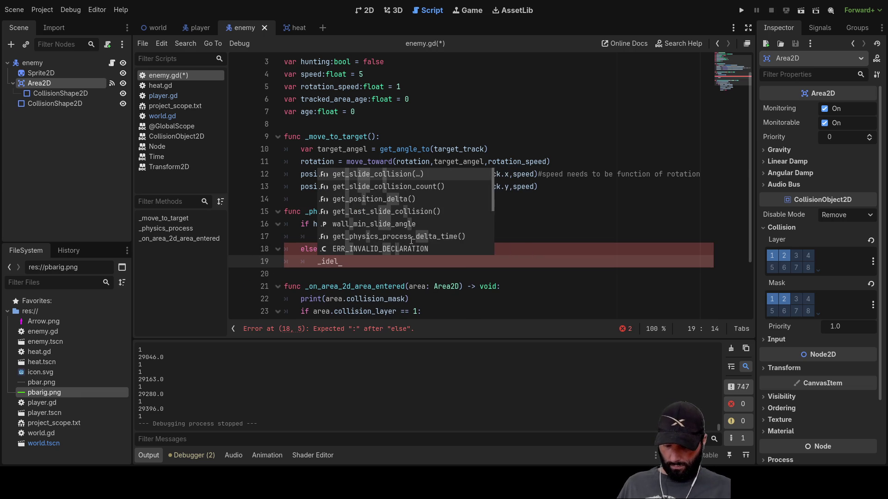
{"action": "type", "text": "movment("}
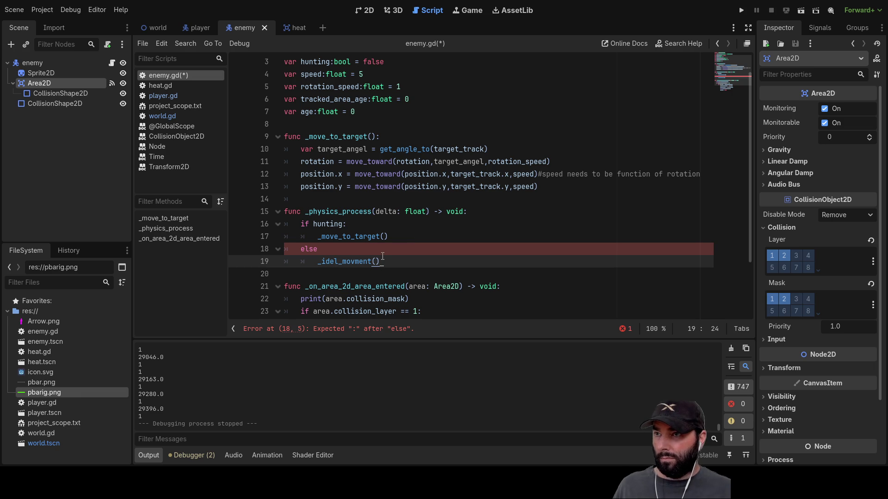
{"action": "left_click", "coordinate": [327, 250]}
{"action": "key", "text": "Down"}
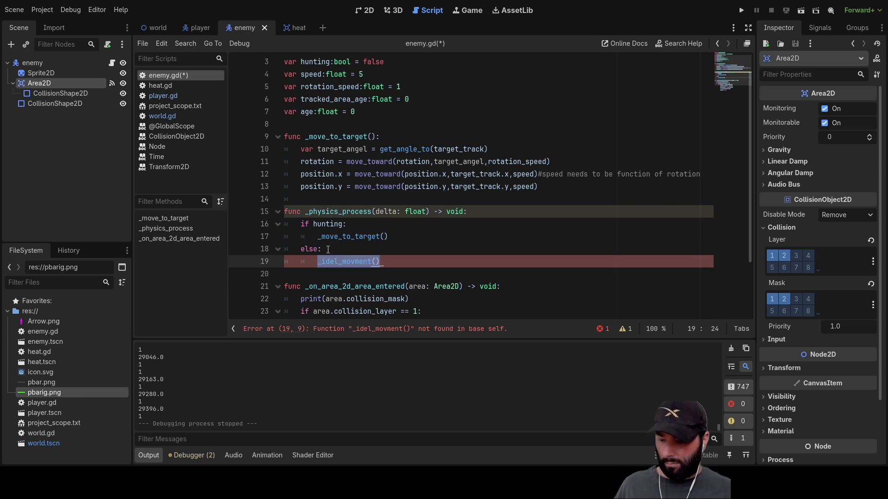
{"action": "scroll", "coordinate": [263, 186], "scroll_direction": "up", "scroll_amount": 1}
{"action": "scroll", "coordinate": [287, 186], "scroll_direction": "down", "scroll_amount": 2}
{"action": "scroll", "coordinate": [306, 186], "scroll_direction": "up", "scroll_amount": 2}
{"action": "left_click", "coordinate": [292, 224]}
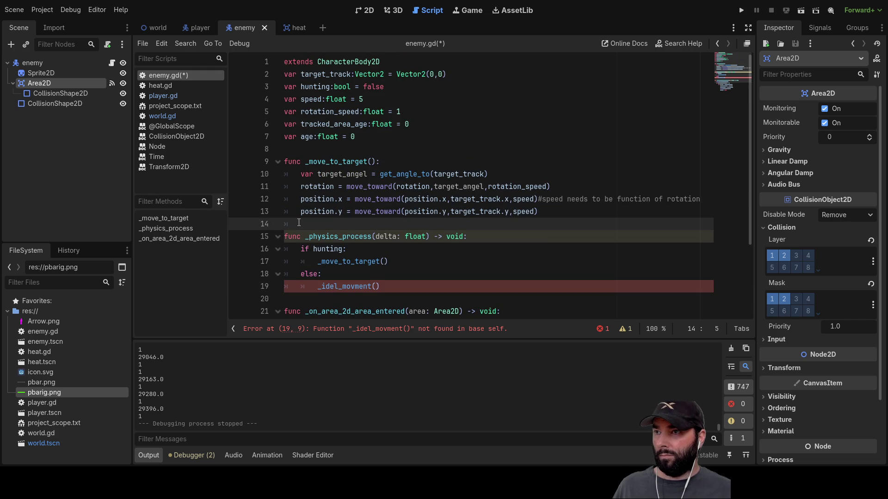
Declare func _idel_movment(): above _physics_process with an empty indented body line.
{"action": "key", "text": "Return"}
{"action": "key", "text": "Return"}
{"action": "key", "text": "Return"}
{"action": "key", "text": "Up"}
{"action": "key", "text": "Up"}
{"action": "key", "text": "Up"}
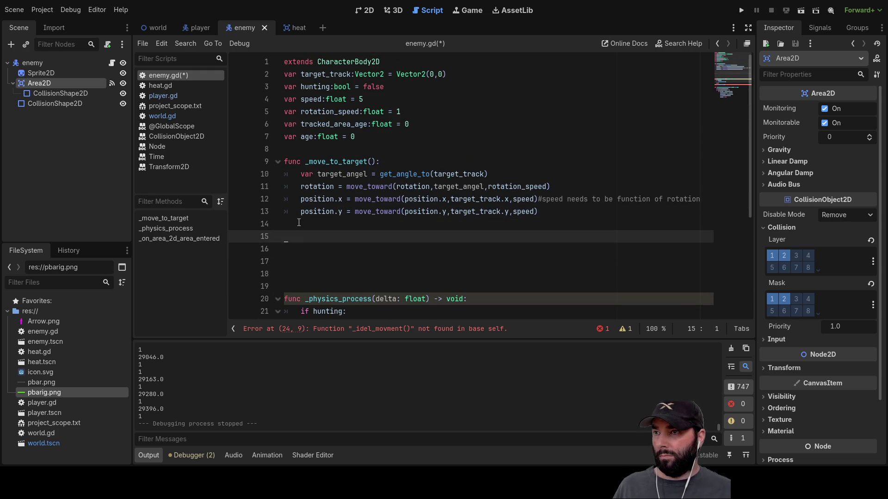
{"action": "type", "text": "func _idel_movment()"}
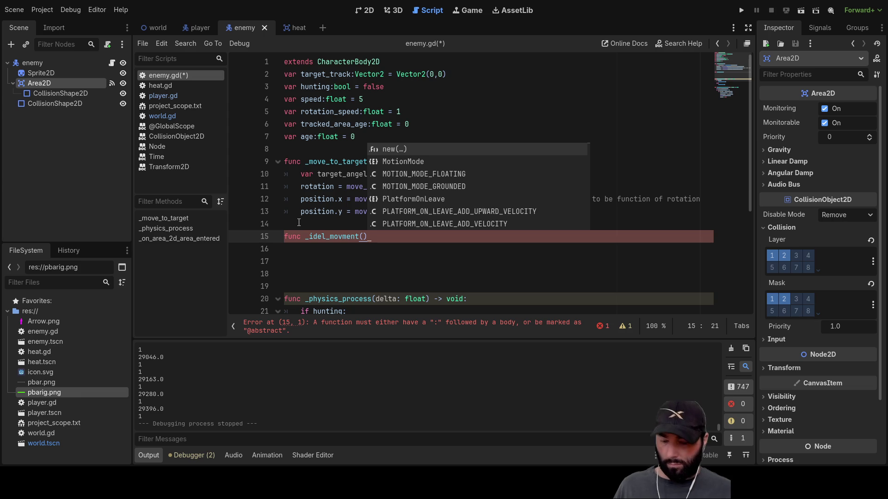
{"action": "type", "text": ":"}
{"action": "key", "text": "Return"}
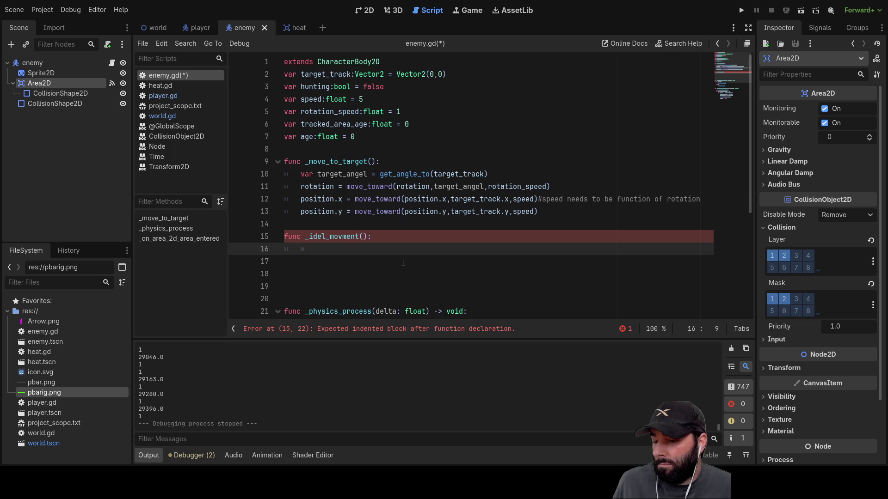
{"action": "scroll", "coordinate": [385, 254], "scroll_direction": "down", "scroll_amount": 5}
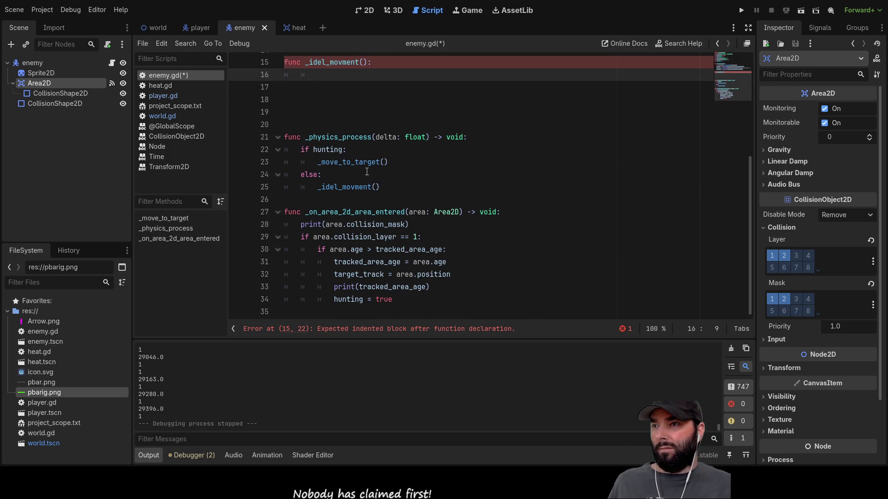
Add a blank line above the _idel_movment() call in the else branch, then return to the empty function body.
{"action": "key", "text": "Down"}
{"action": "key", "text": "Down"}
{"action": "key", "text": "Down"}
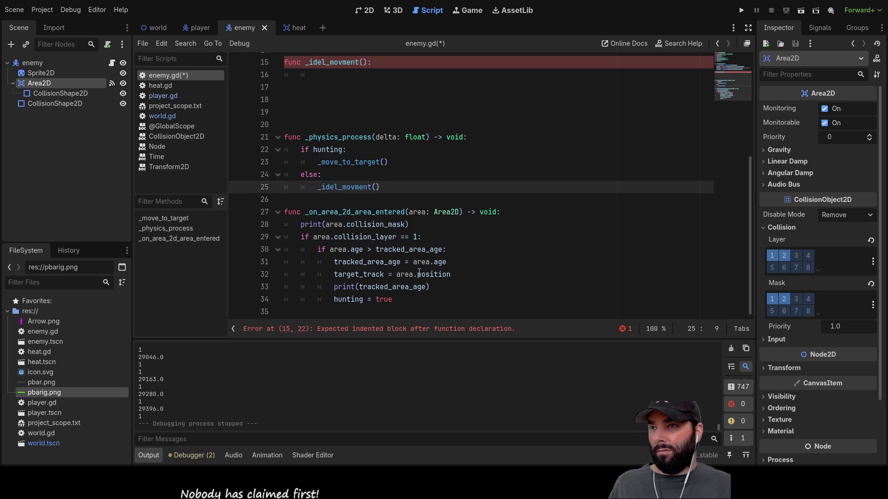
{"action": "key", "text": "Return"}
{"action": "key", "text": "Up"}
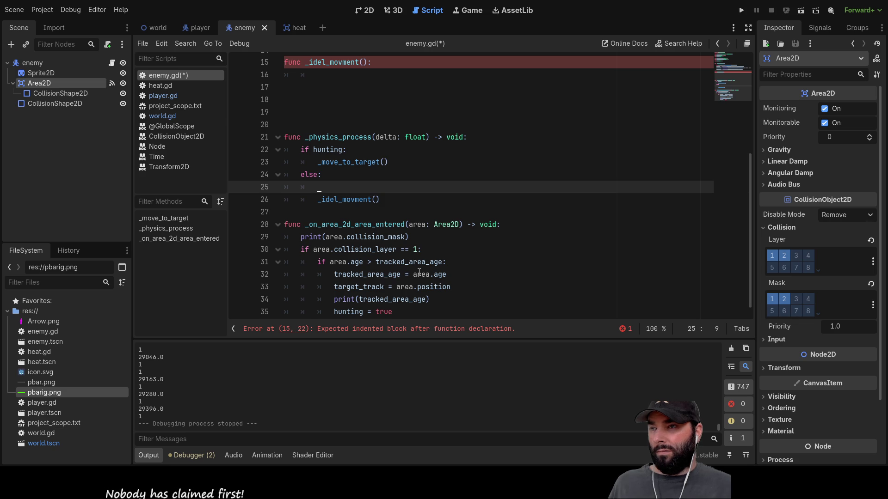
{"action": "scroll", "coordinate": [458, 234], "scroll_direction": "up", "scroll_amount": 5}
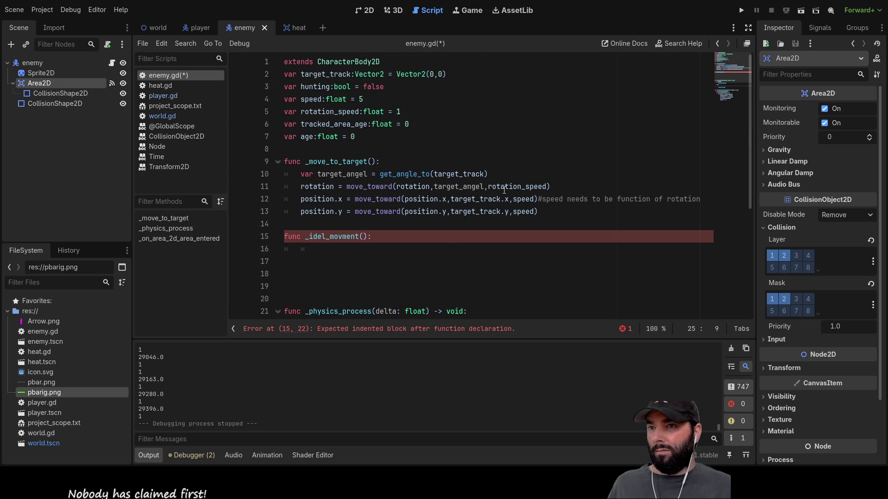
{"action": "double_click", "coordinate": [523, 199]}
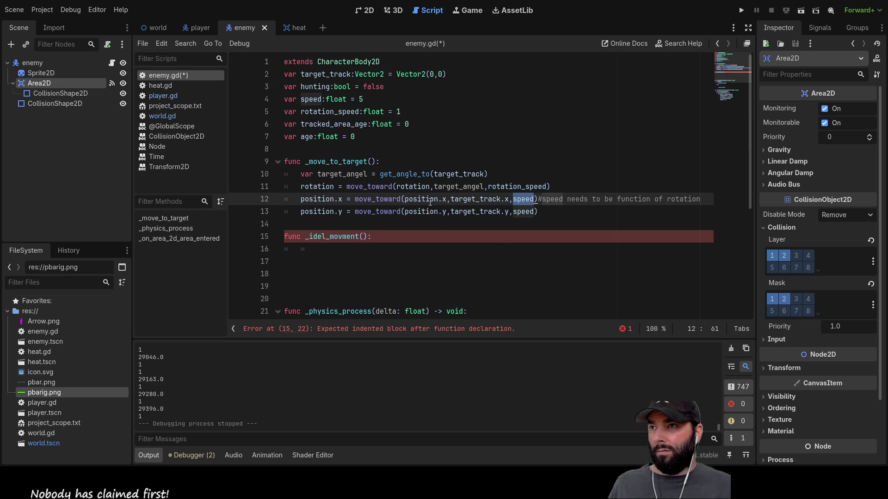
{"action": "scroll", "coordinate": [447, 206], "scroll_direction": "down", "scroll_amount": 2}
{"action": "scroll", "coordinate": [447, 207], "scroll_direction": "up", "scroll_amount": 1}
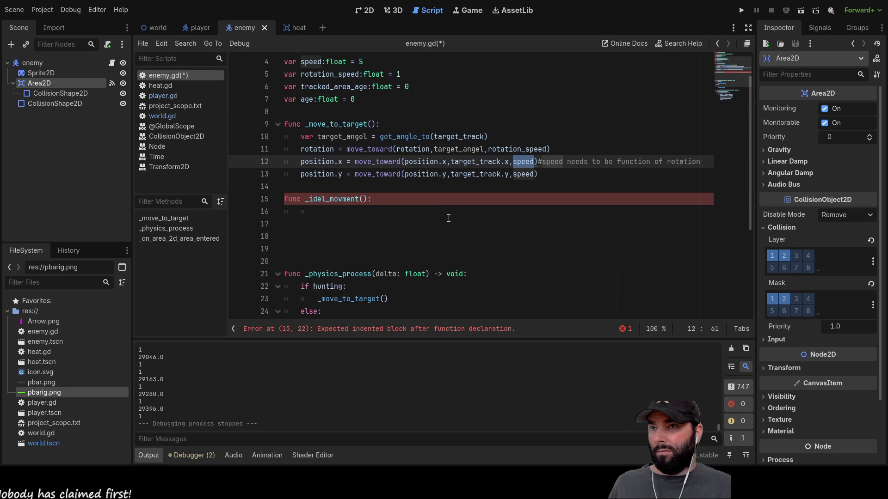
{"action": "scroll", "coordinate": [403, 198], "scroll_direction": "down", "scroll_amount": 4}
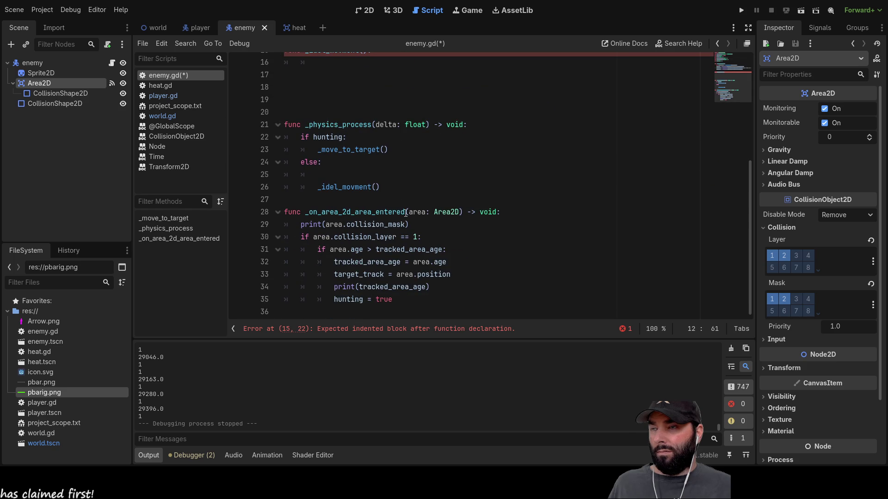
{"action": "scroll", "coordinate": [405, 215], "scroll_direction": "up", "scroll_amount": 3}
{"action": "scroll", "coordinate": [325, 185], "scroll_direction": "down", "scroll_amount": 1}
{"action": "left_click", "coordinate": [305, 142]}
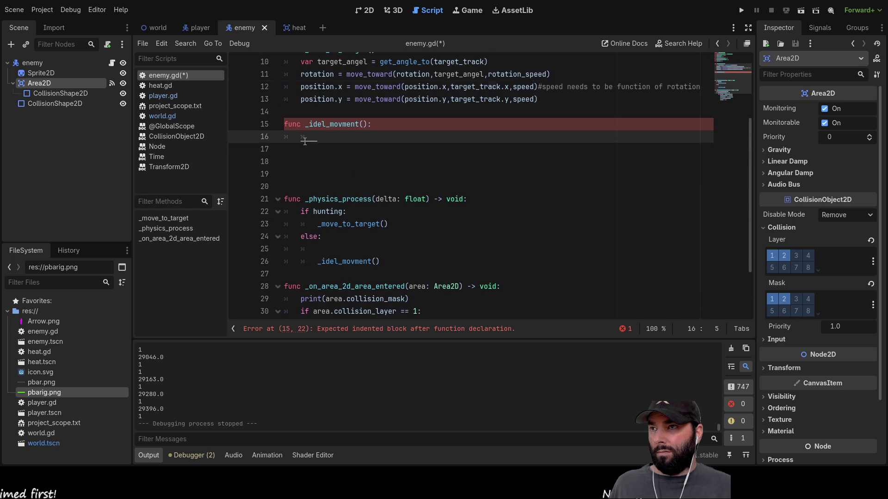
{"action": "scroll", "coordinate": [365, 172], "scroll_direction": "down", "scroll_amount": 2}
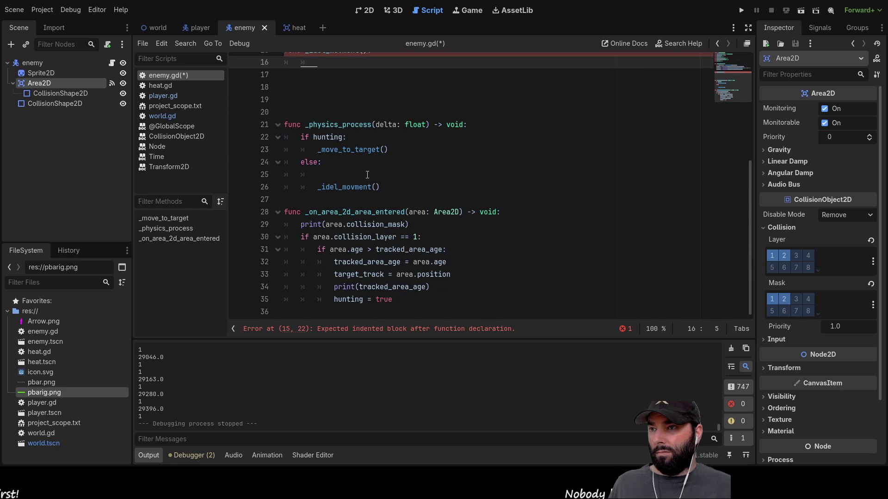
{"action": "scroll", "coordinate": [367, 175], "scroll_direction": "up", "scroll_amount": 5}
{"action": "scroll", "coordinate": [358, 213], "scroll_direction": "down", "scroll_amount": 1}
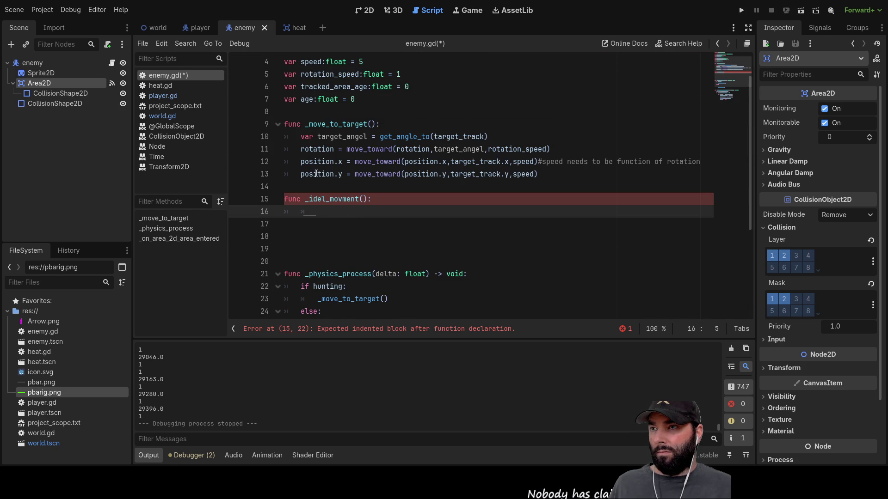
Copy _move_to_target's four steering lines into the _idel_movment() body.
{"action": "mouse_move", "coordinate": [298, 161]}
{"action": "left_mouse_down"}
{"action": "mouse_move", "coordinate": [547, 174]}
{"action": "mouse_move", "coordinate": [302, 150]}
{"action": "left_mouse_up"}
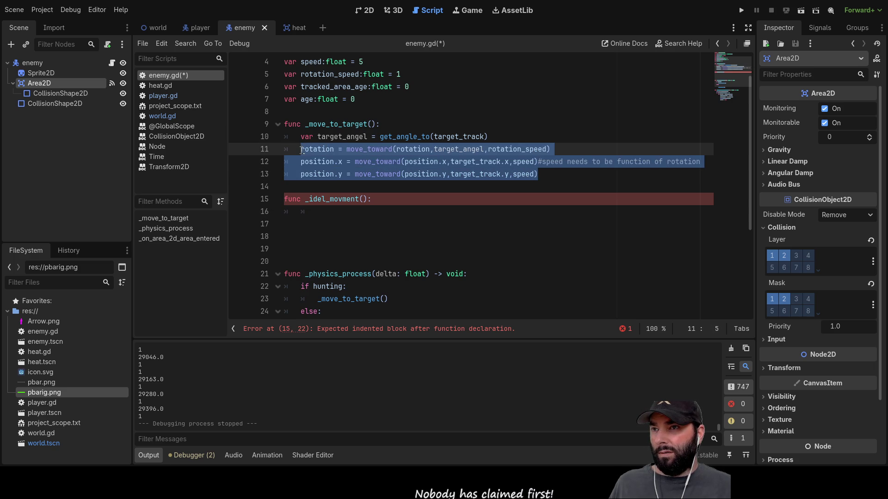
{"action": "mouse_move", "coordinate": [302, 151]}
{"action": "left_mouse_down"}
{"action": "mouse_move", "coordinate": [286, 149]}
{"action": "mouse_move", "coordinate": [286, 139]}
{"action": "left_mouse_up"}
{"action": "key", "text": "ctrl+c"}
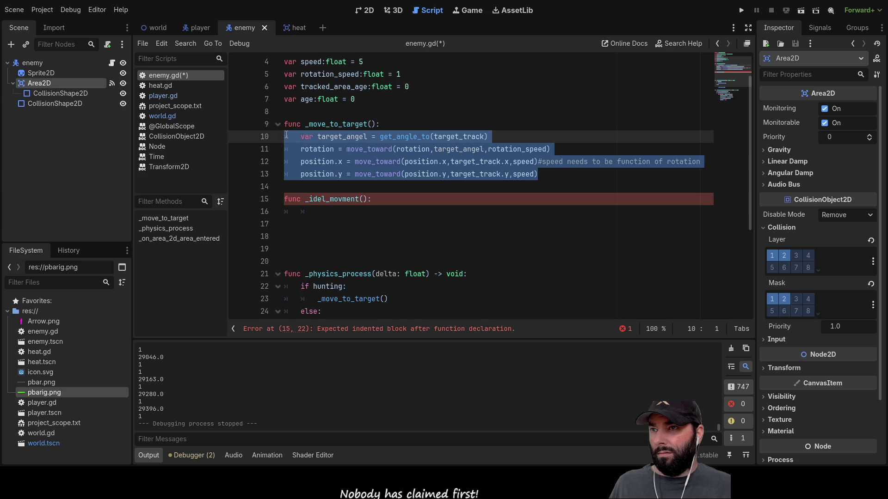
{"action": "left_click", "coordinate": [363, 211]}
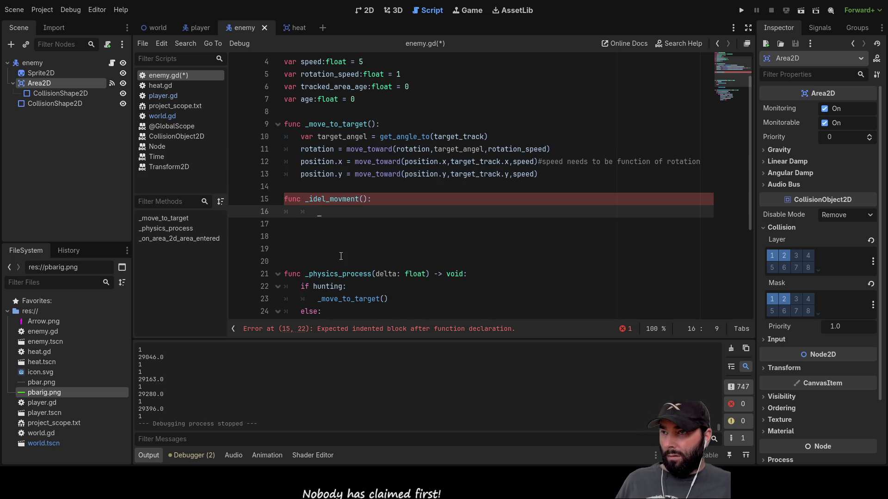
{"action": "key", "text": "ctrl+v"}
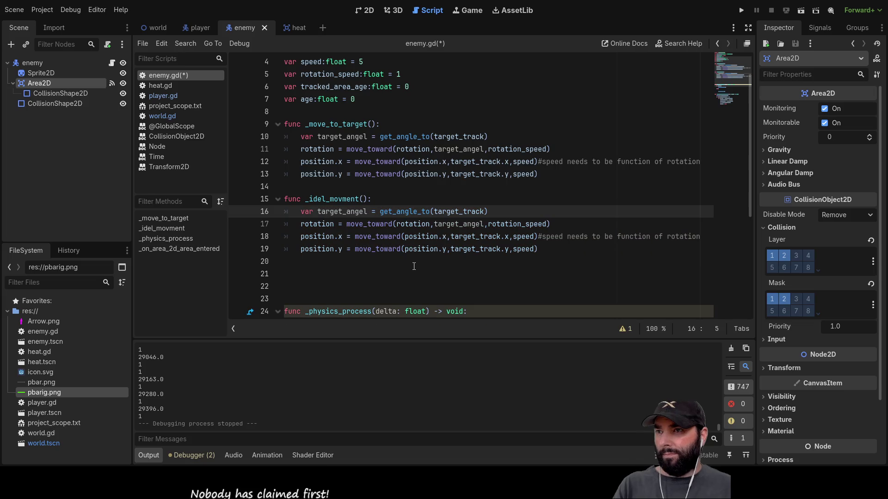
Highlight target_track on line 16 to check where it is used.
{"action": "key", "text": "Right"}
{"action": "key", "text": "Right"}
{"action": "key", "text": "Right"}
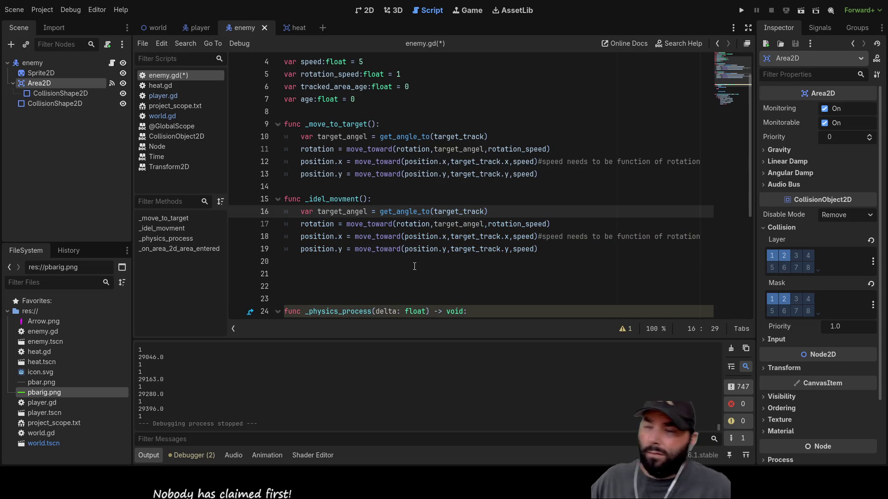
{"action": "left_click", "coordinate": [459, 213]}
{"action": "double_click", "coordinate": [460, 213]}
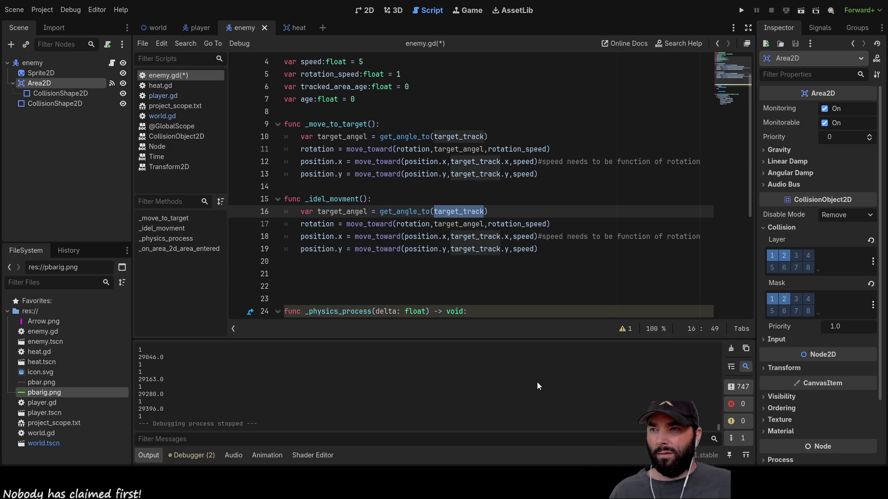
{"action": "key", "text": "Left"}
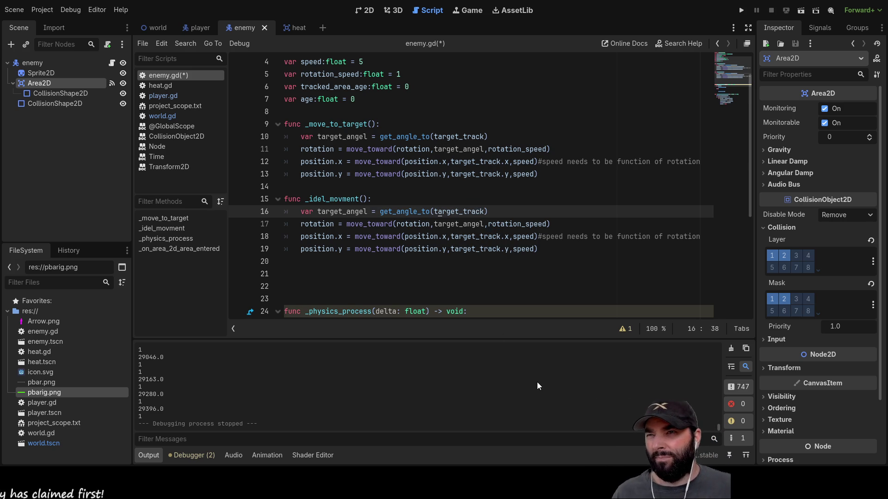
{"action": "scroll", "coordinate": [406, 205], "scroll_direction": "down", "scroll_amount": 5}
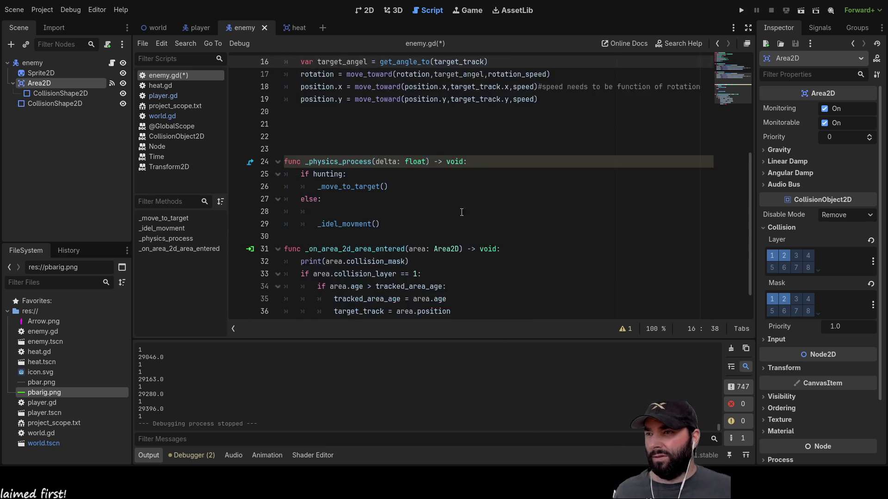
Remove the blank else-branch line and open a new line above the _idel_movment() call.
{"action": "left_click", "coordinate": [322, 174]}
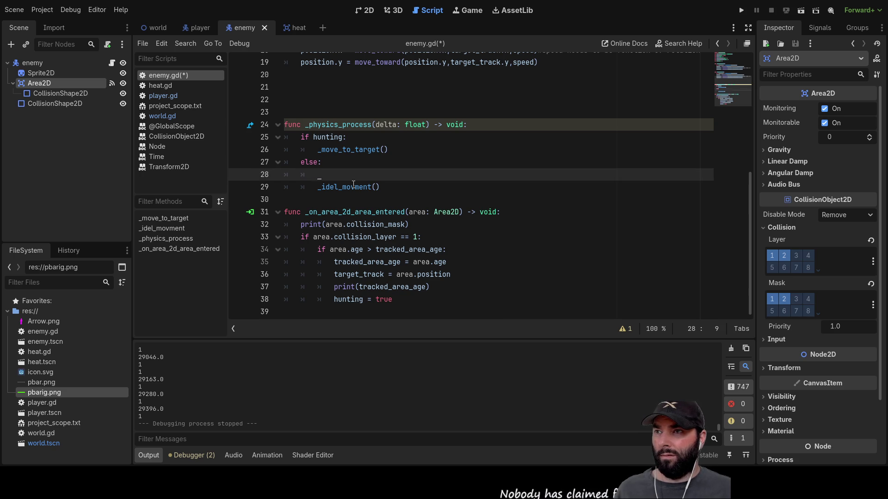
{"action": "key", "text": "ctrl+shift+k"}
{"action": "key", "text": "Up"}
{"action": "key", "text": "Down"}
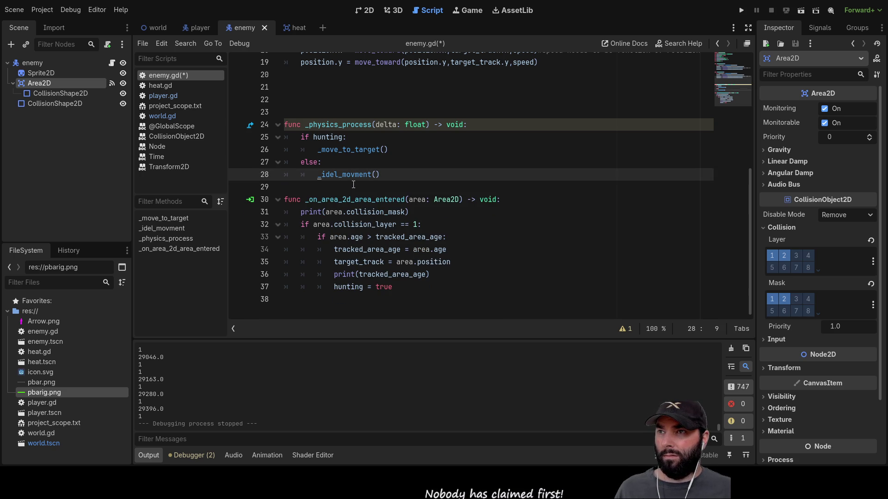
{"action": "key", "text": "Up"}
{"action": "key", "text": "Up"}
{"action": "key", "text": "Up"}
{"action": "key", "text": "Down"}
{"action": "key", "text": "Down"}
{"action": "key", "text": "Down"}
{"action": "key", "text": "ctrl+shift+Return"}
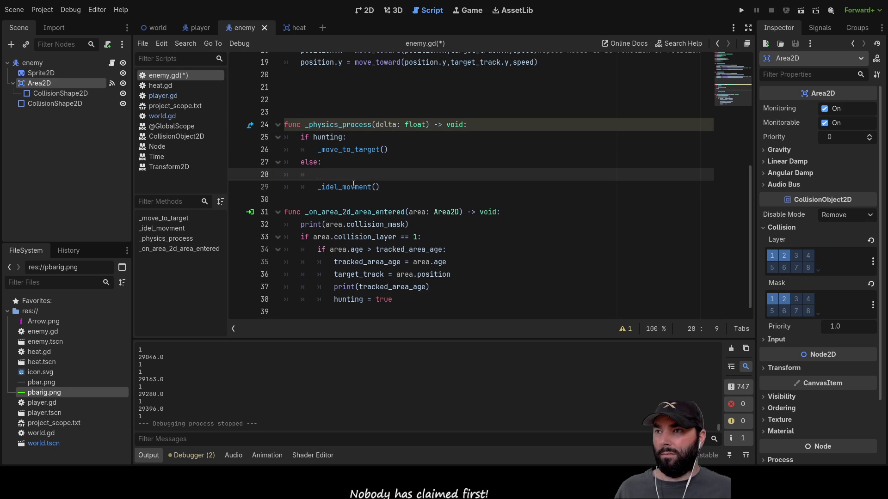
{"action": "type", "text": "ui"}
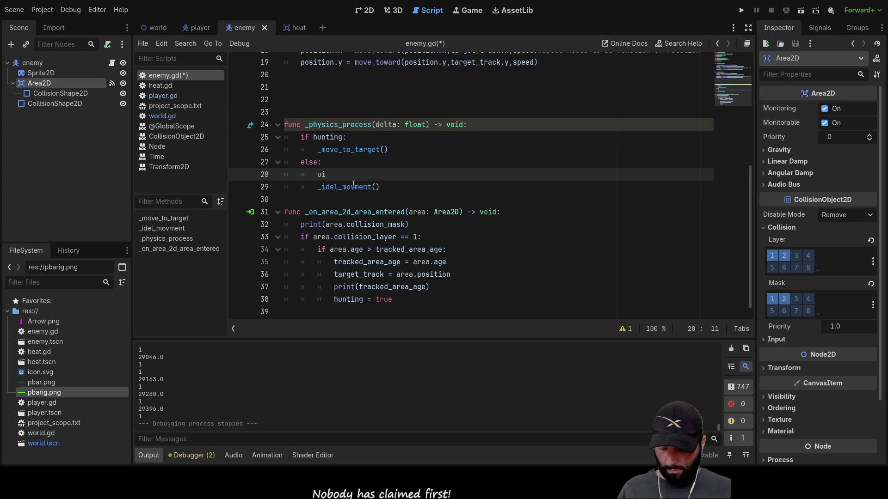
{"action": "key", "text": "BackSpace"}
{"action": "key", "text": "BackSpace"}
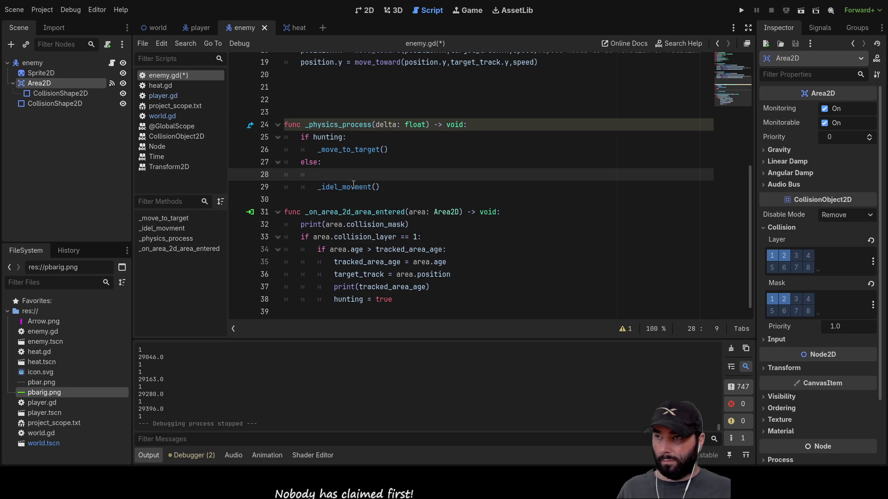
Write the condition 'if idel_time_track > idel_time:' on that line.
{"action": "type", "text": "idel_t"}
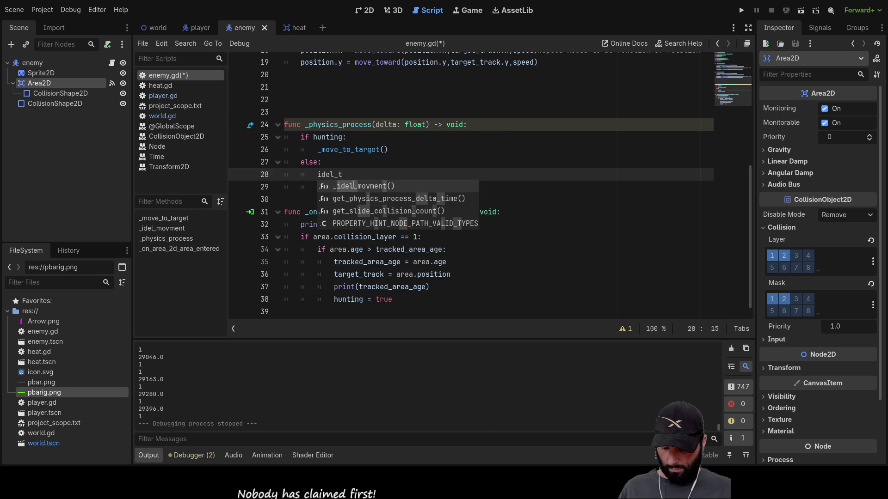
{"action": "type", "text": "ime_trac"}
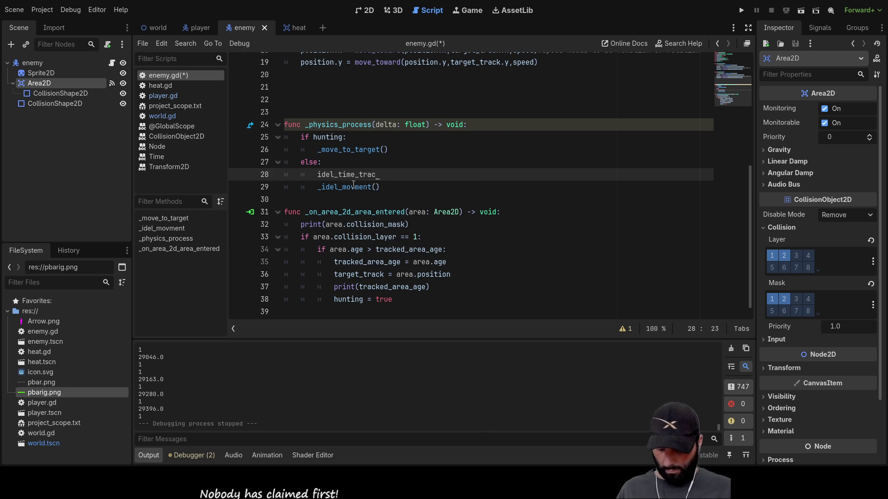
{"action": "type", "text": "k"}
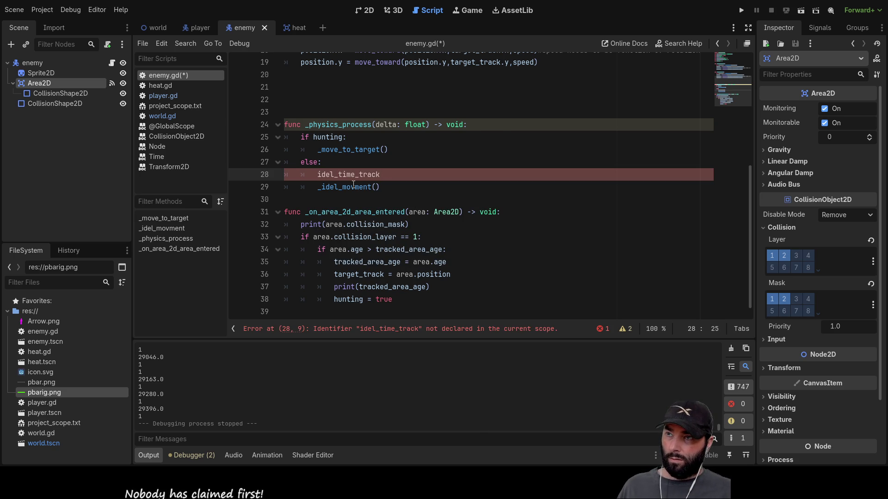
{"action": "key", "text": "Home"}
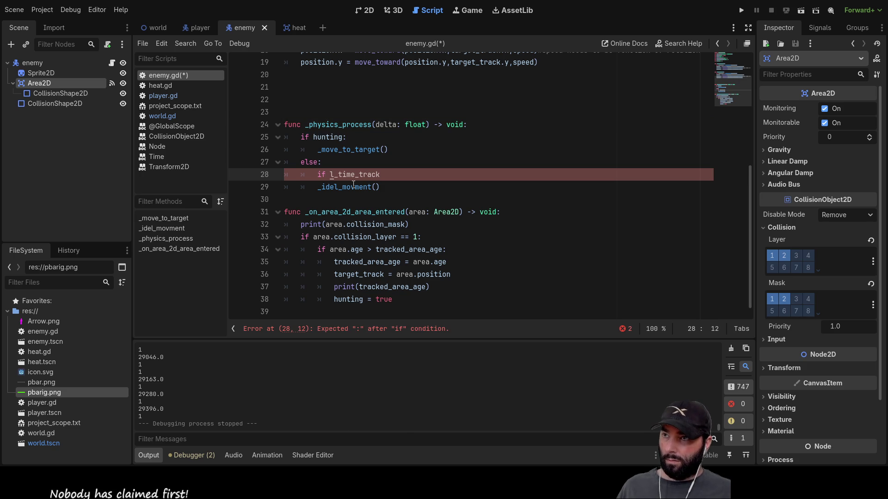
{"action": "type", "text": "ide"}
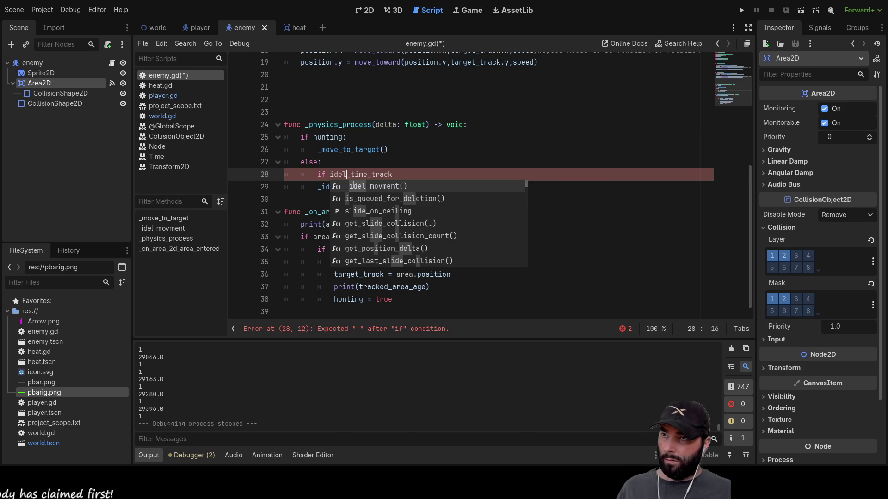
{"action": "key", "text": "End"}
{"action": "type", "text": ">"}
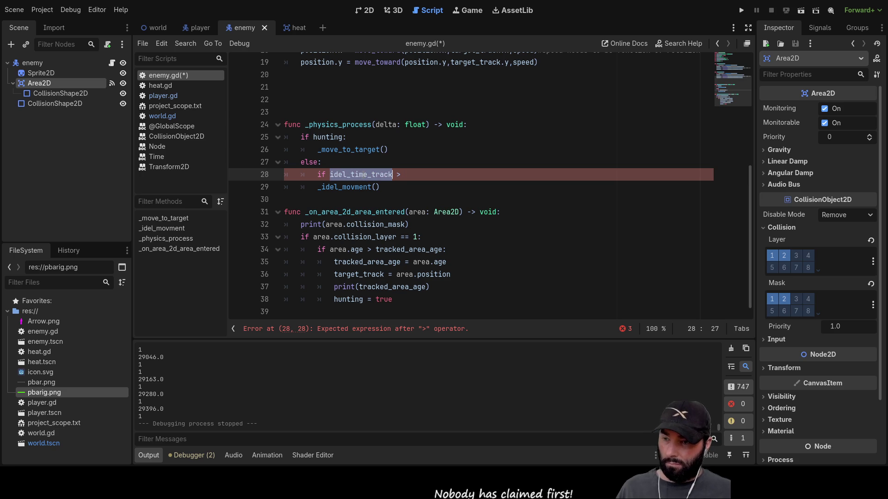
{"action": "type", "text": "idel_time_track"}
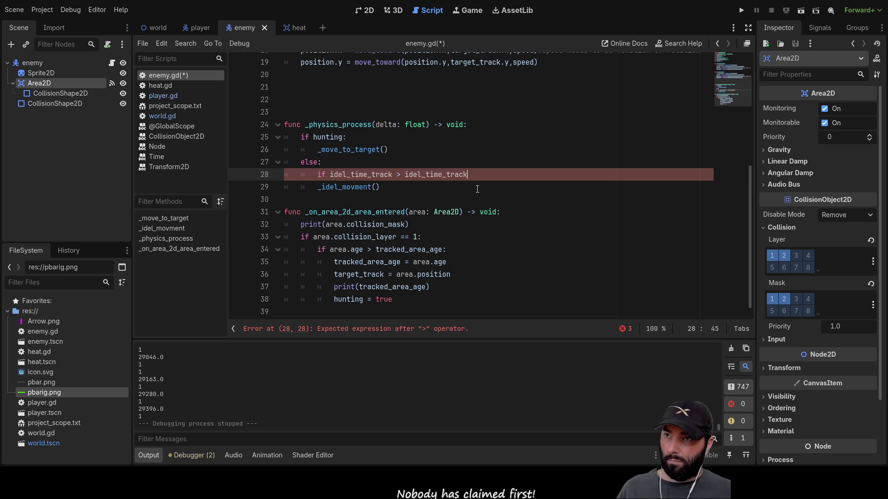
{"action": "key", "text": "BackSpace"}
{"action": "key", "text": "BackSpace"}
{"action": "key", "text": "BackSpace"}
{"action": "key", "text": "BackSpace"}
{"action": "key", "text": "BackSpace"}
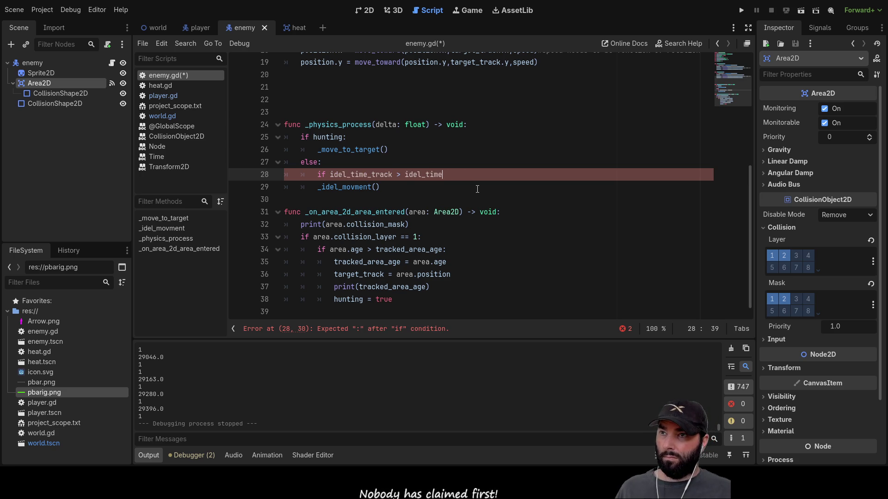
{"action": "left_click", "coordinate": [477, 190]}
{"action": "key", "text": "Up"}
{"action": "key", "text": "End"}
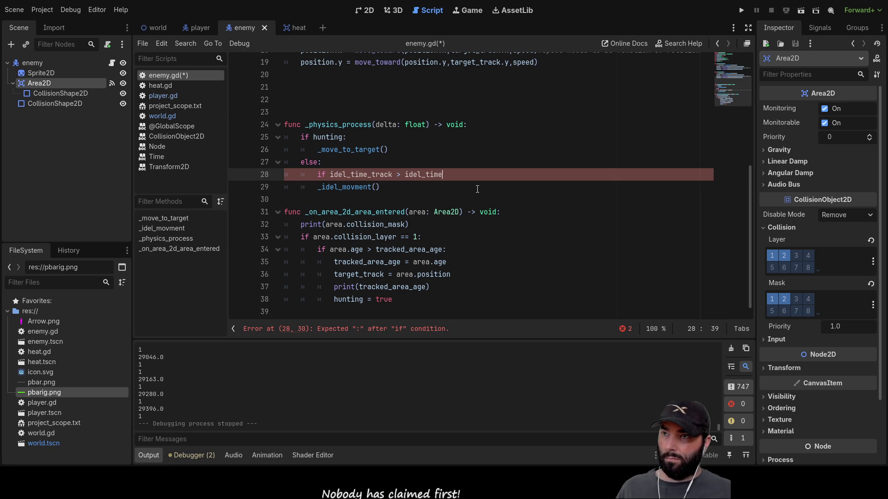
{"action": "type", "text": ":"}
{"action": "key", "text": "Down"}
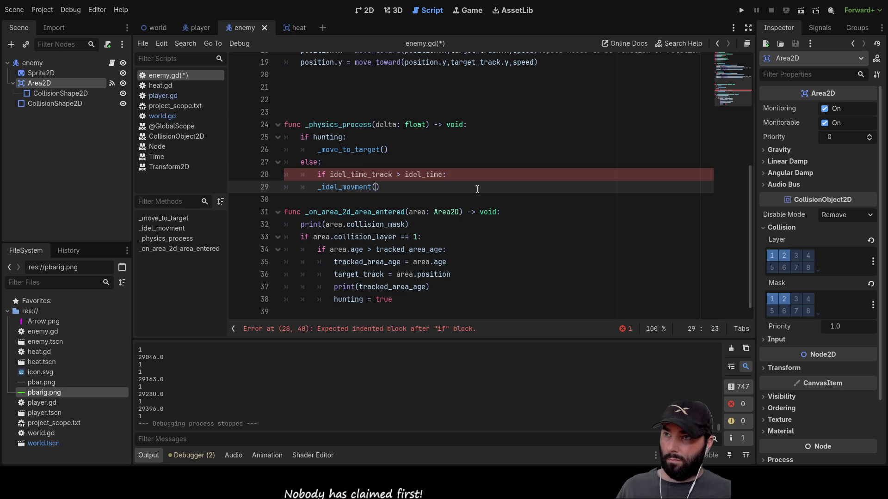
Move the _idel_movment() call above the new if check.
{"action": "key", "text": "Home"}
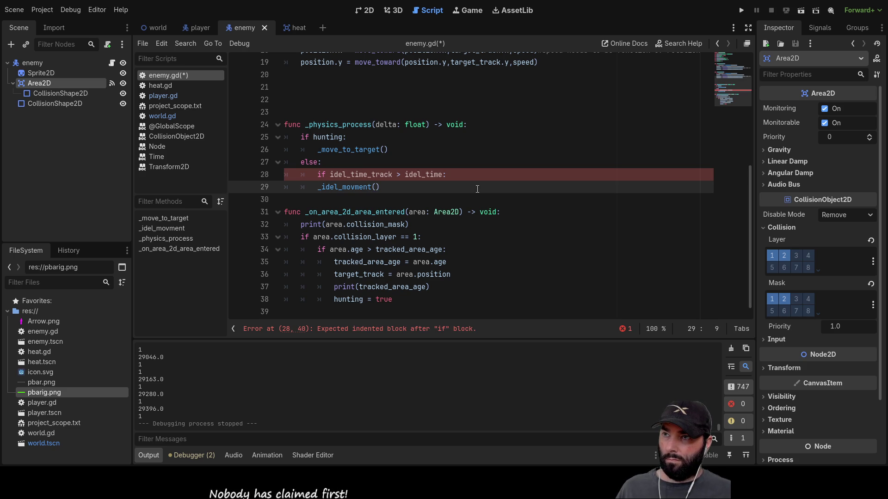
{"action": "key", "text": "shift+Right"}
{"action": "key", "text": "shift+Right"}
{"action": "key", "text": "shift+Right"}
{"action": "key", "text": "shift+Right"}
{"action": "key", "text": "ctrl+c"}
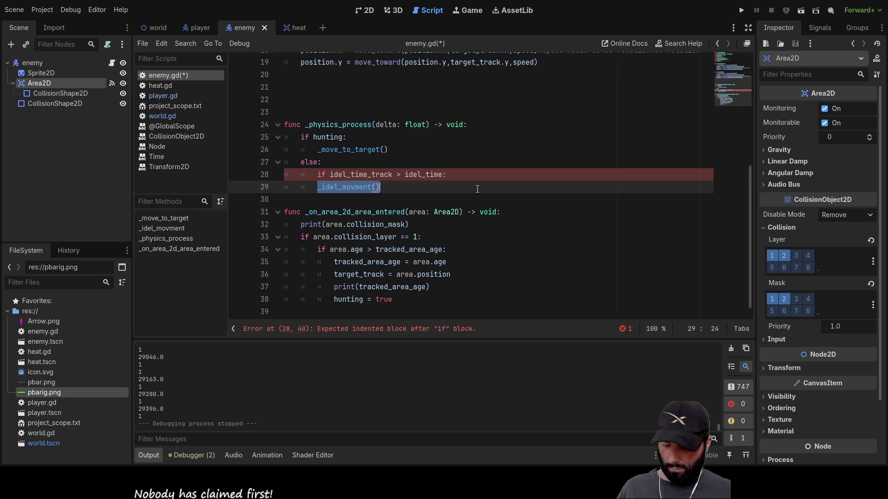
{"action": "key", "text": "BackSpace"}
{"action": "key", "text": "Up"}
{"action": "key", "text": "Return"}
{"action": "key", "text": "Up"}
{"action": "key", "text": "ctrl+v"}
{"action": "key", "text": "Down"}
{"action": "key", "text": "Down"}
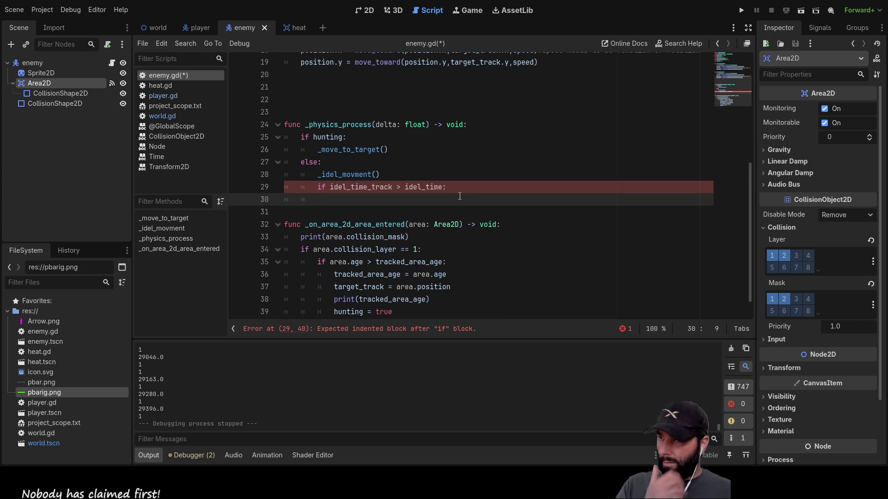
Add idel_time_track = 0 inside the if block.
{"action": "left_click", "coordinate": [361, 187]}
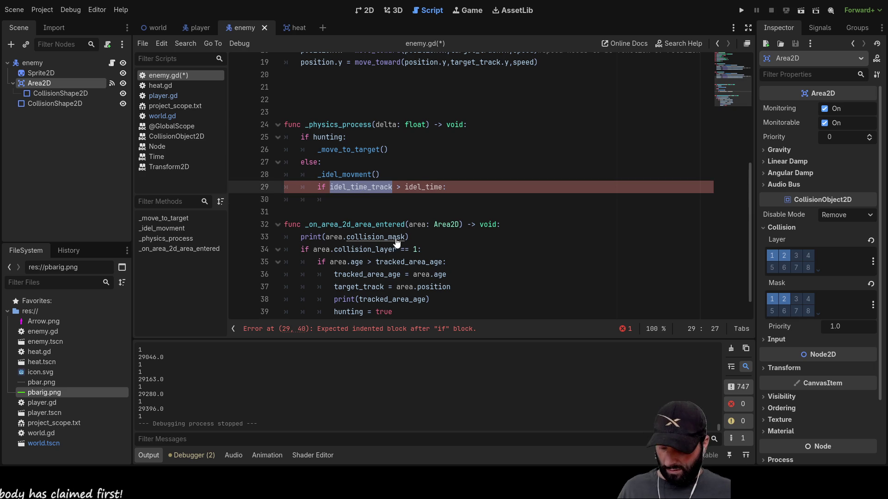
{"action": "key", "text": "Down"}
{"action": "type", "text": "idel_time_track = 0"}
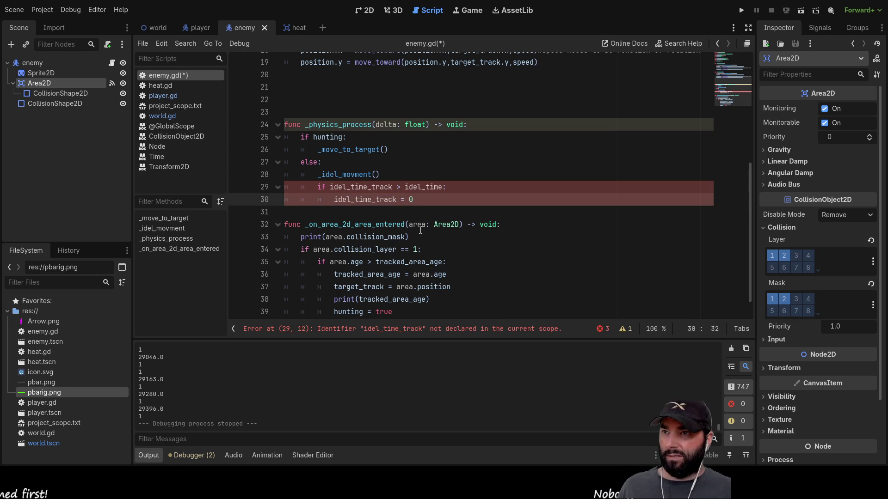
{"action": "key", "text": "Return"}
{"action": "key", "text": "Return"}
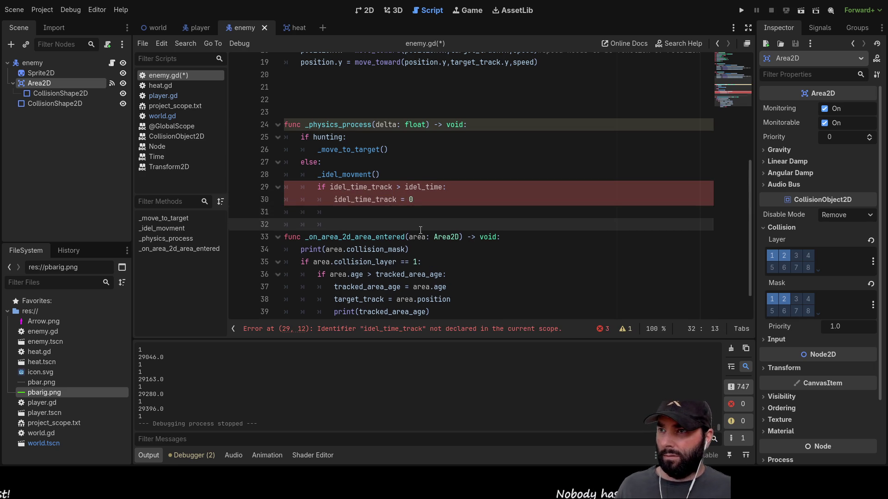
Add idel_time = randi_range(5,20) on the next line of the if block.
{"action": "left_click", "coordinate": [422, 187]}
{"action": "double_click", "coordinate": [422, 187]}
{"action": "key", "text": "ctrl+c"}
{"action": "left_click", "coordinate": [375, 213]}
{"action": "key", "text": "ctrl+v"}
{"action": "type", "text": "= "}
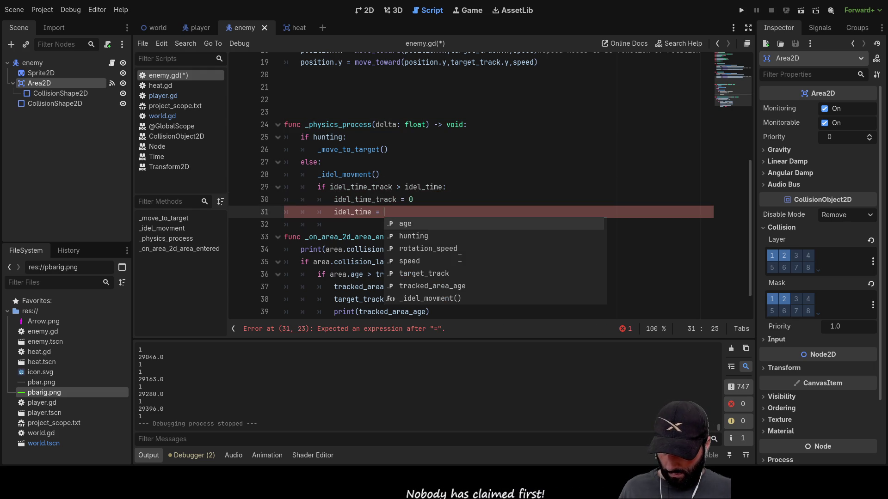
{"action": "type", "text": "ran"}
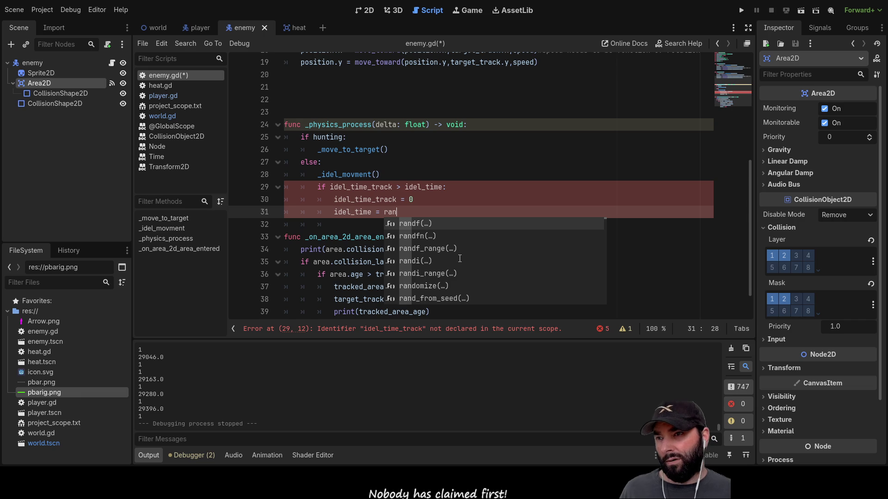
{"action": "key", "text": "Down"}
{"action": "key", "text": "Down"}
{"action": "key", "text": "Down"}
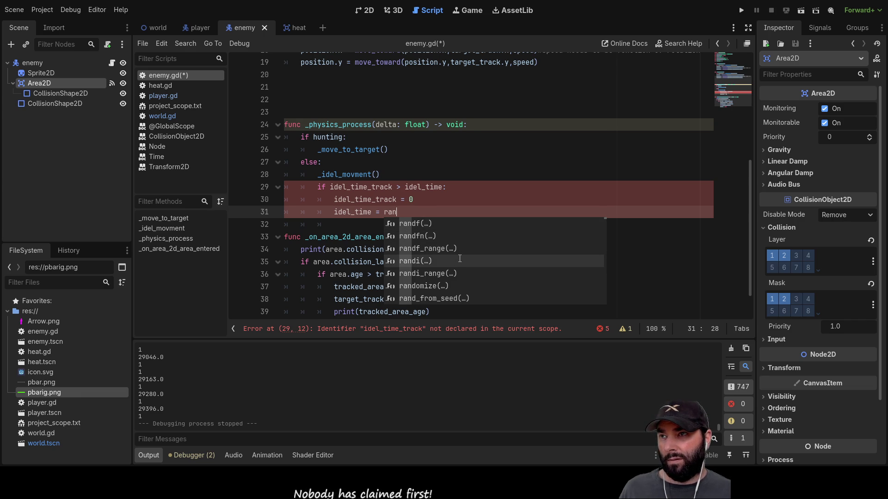
{"action": "key", "text": "Return"}
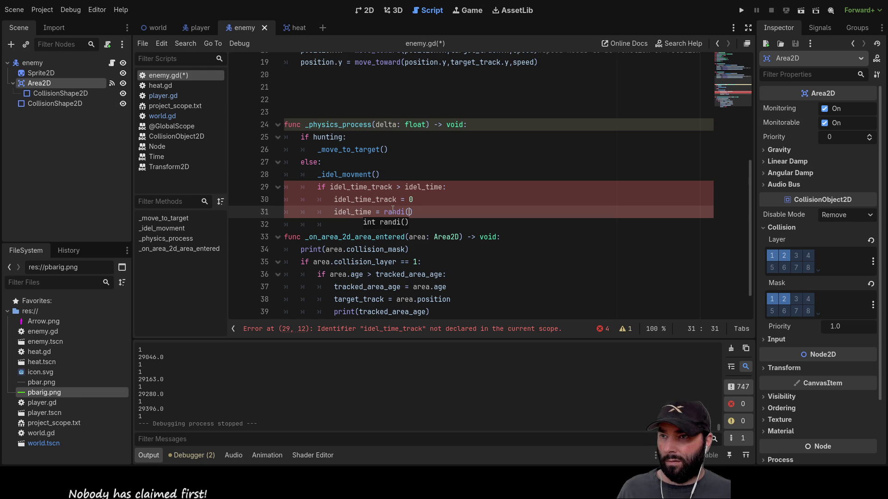
{"action": "key", "text": "Left"}
{"action": "key", "text": "BackSpace"}
{"action": "key", "text": "BackSpace"}
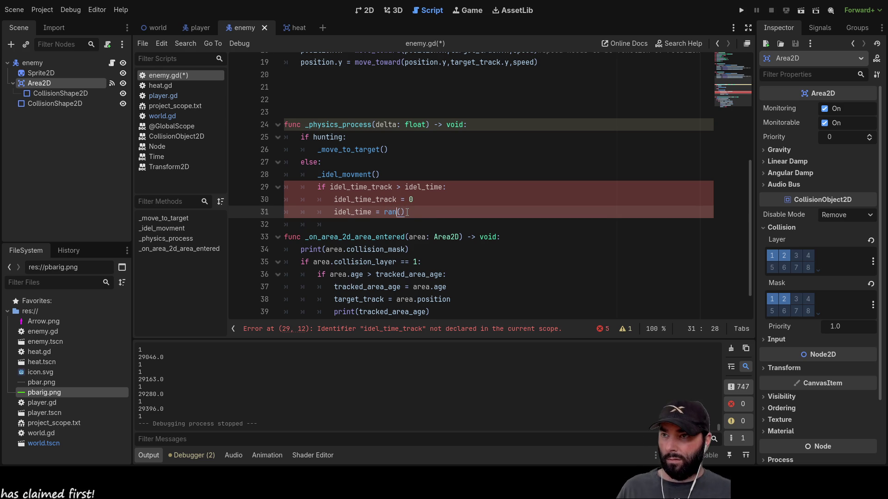
{"action": "key", "text": "ctrl+space"}
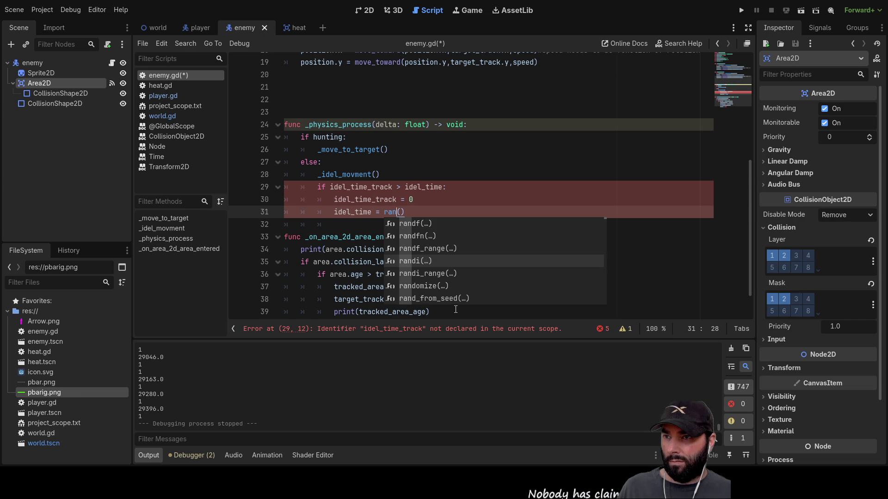
{"action": "left_click", "coordinate": [435, 273]}
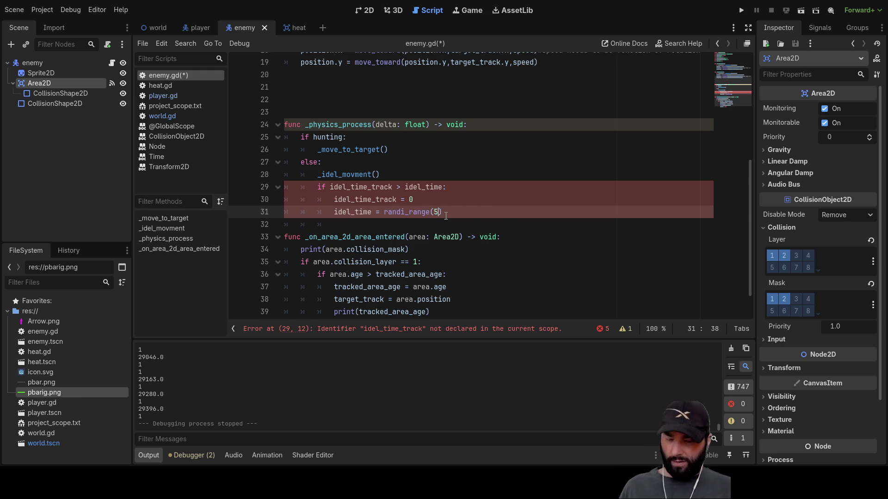
{"action": "type", "text": ",20"}
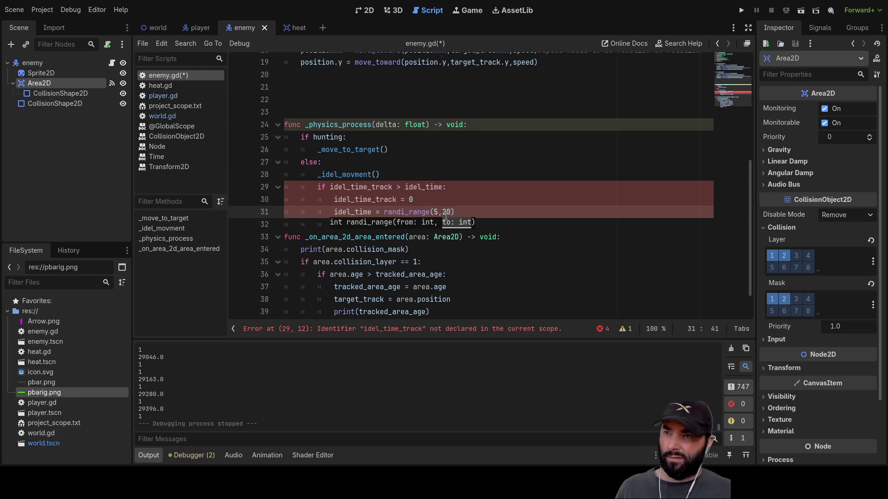
{"action": "key", "text": "Up"}
{"action": "key", "text": "Down"}
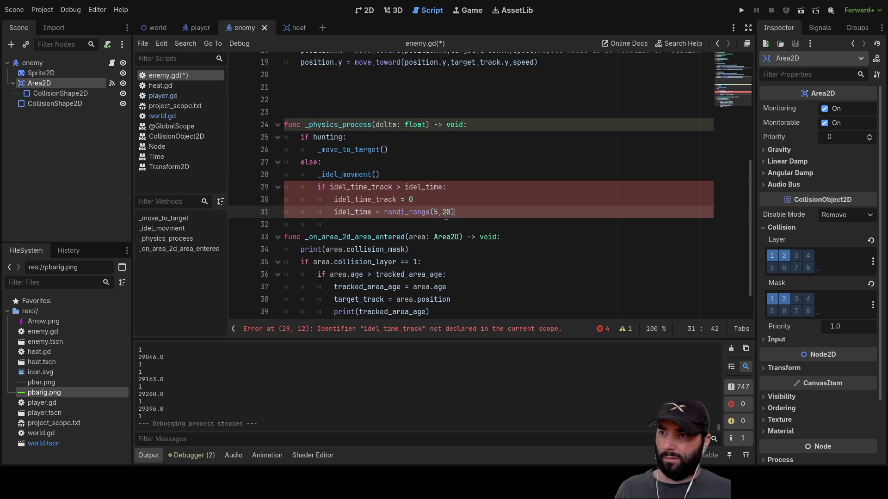
{"action": "double_click", "coordinate": [341, 209]}
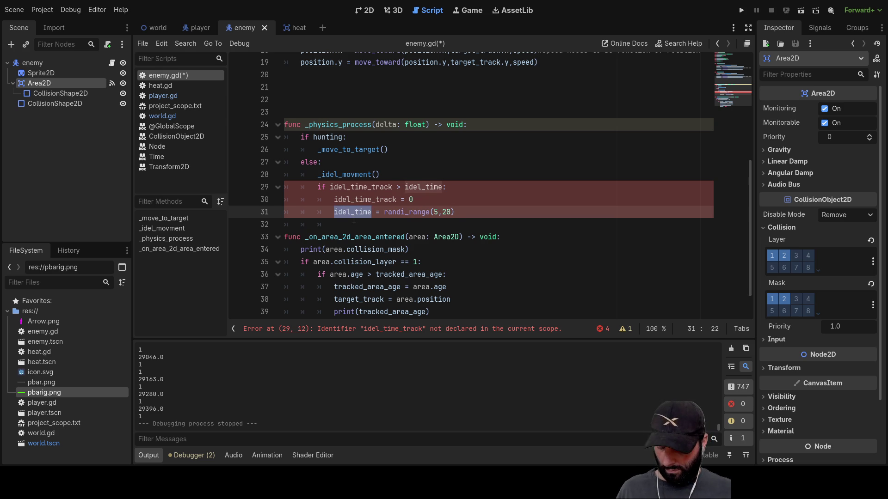
{"action": "scroll", "coordinate": [355, 201], "scroll_direction": "up", "scroll_amount": 6}
Start a new idel_time variable declaration near the top of enemy.gd.
{"action": "left_click", "coordinate": [308, 153]}
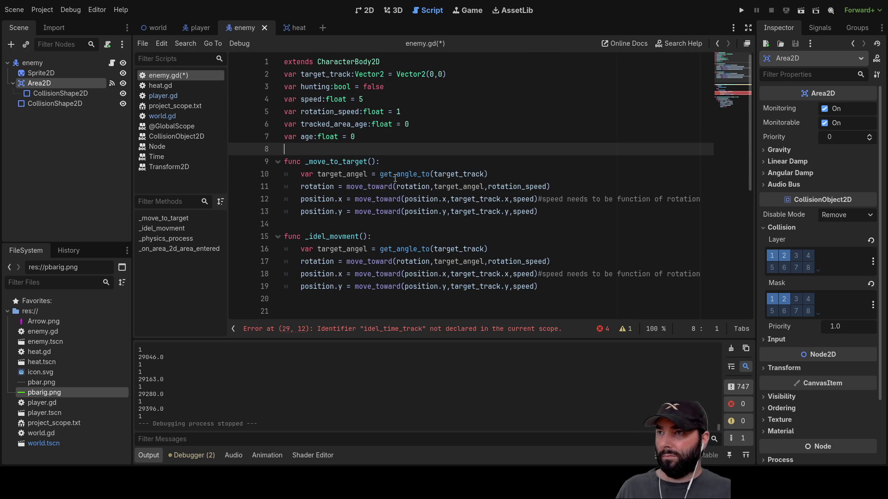
{"action": "key", "text": "Return"}
{"action": "key", "text": "Return"}
{"action": "key", "text": "Up"}
{"action": "key", "text": "Up"}
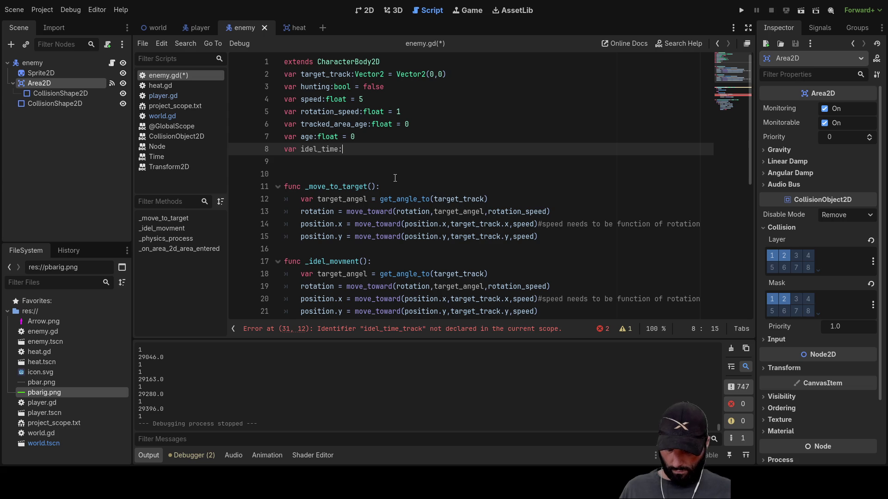
{"action": "type", "text": "int"}
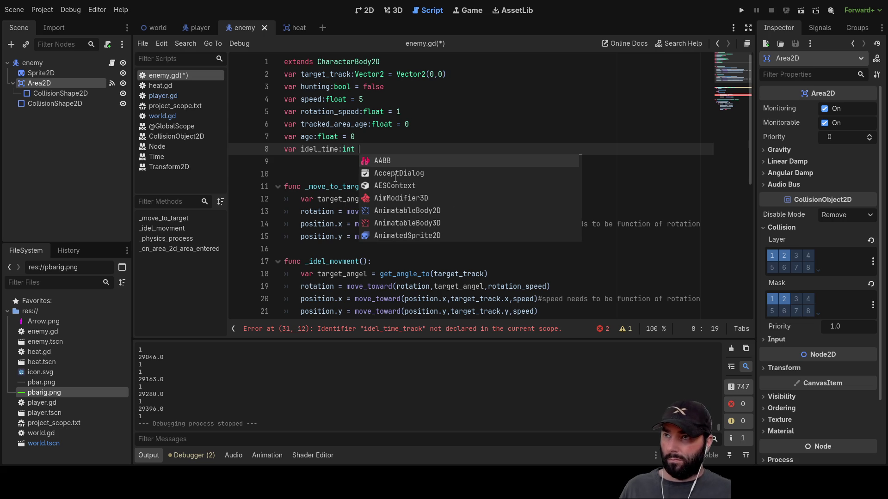
{"action": "type", "text": " = 10"}
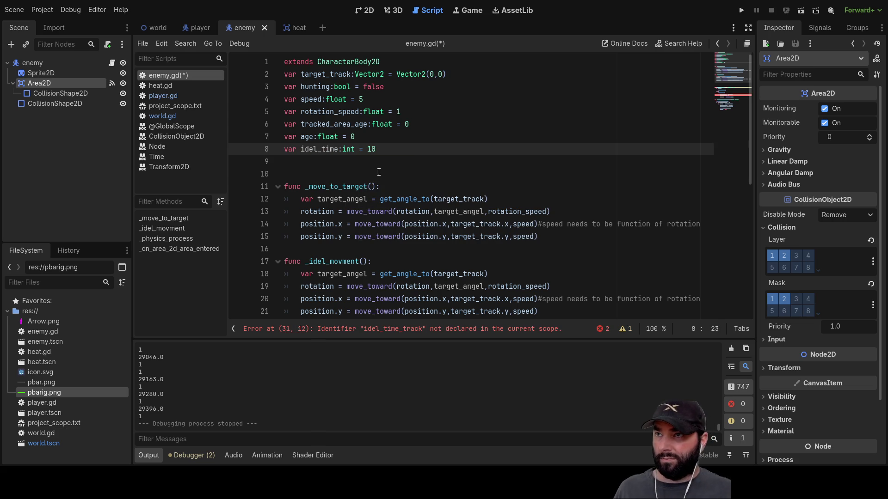
{"action": "key", "text": "Down"}
{"action": "scroll", "coordinate": [381, 175], "scroll_direction": "down", "scroll_amount": 7}
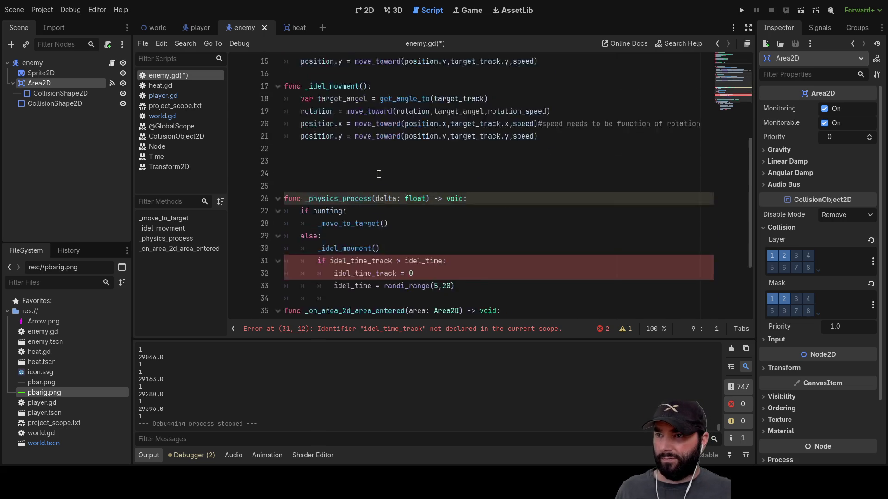
Declare idel_time_track as float 0 and finish idel_time as float 10.
{"action": "double_click", "coordinate": [361, 161]}
{"action": "key", "text": "ctrl+c"}
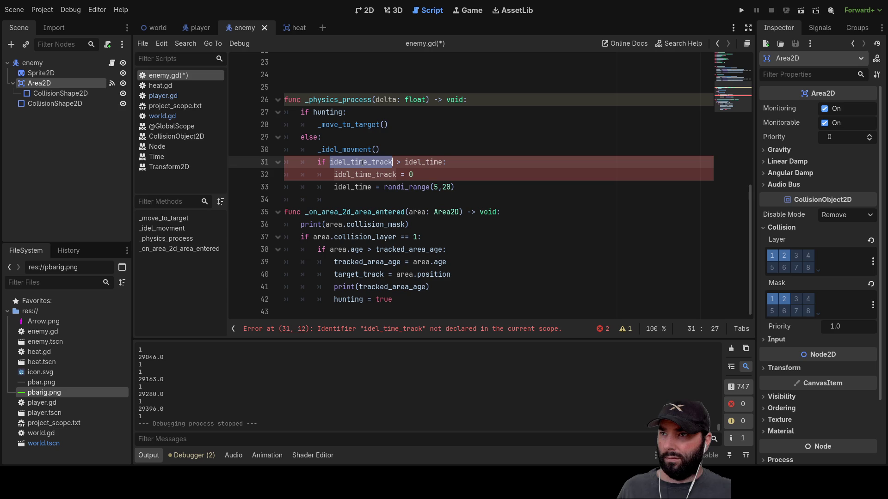
{"action": "scroll", "coordinate": [418, 210], "scroll_direction": "up", "scroll_amount": 7}
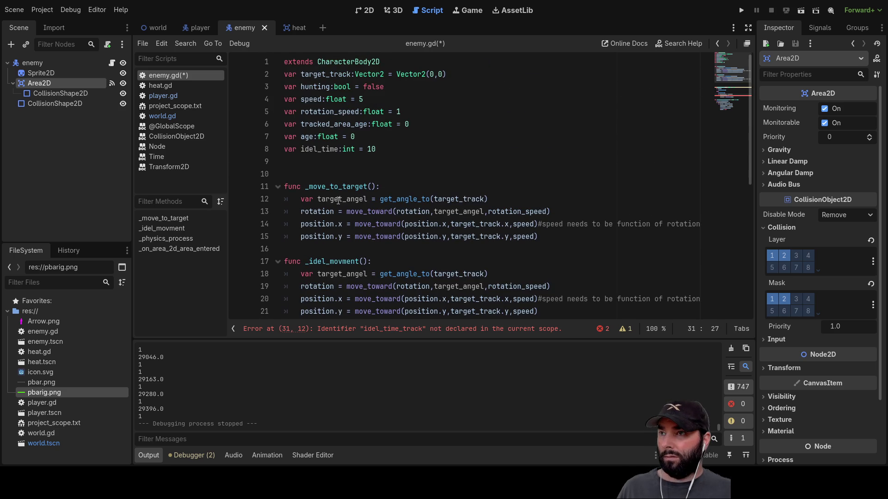
{"action": "left_click", "coordinate": [299, 159]}
{"action": "type", "text": "var"}
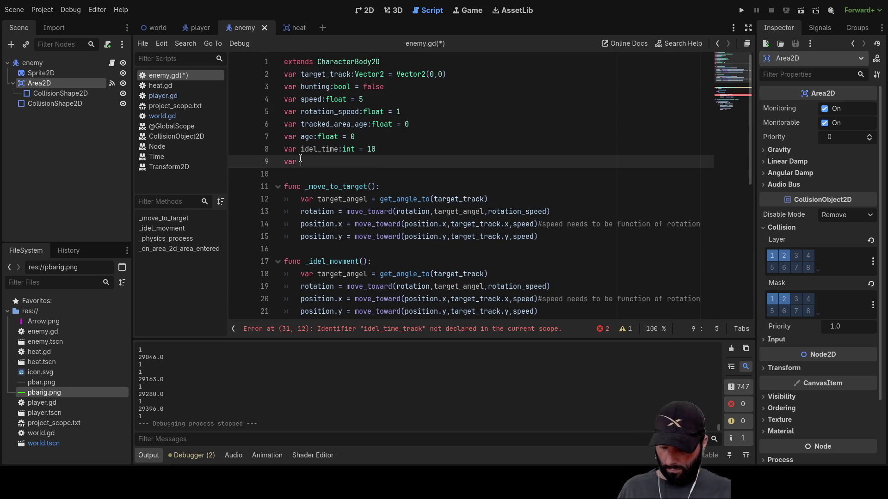
{"action": "key", "text": "ctrl+v"}
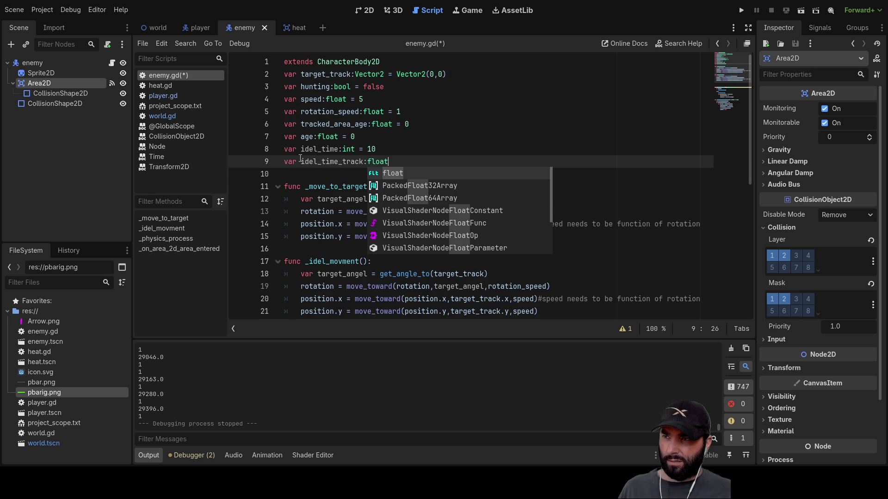
{"action": "type", "text": "= 10"}
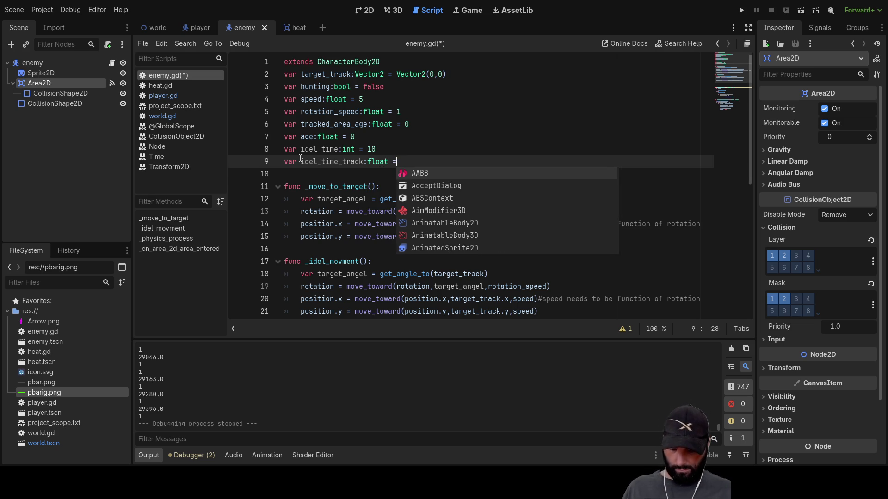
{"action": "key", "text": "Up"}
{"action": "key", "text": "Left"}
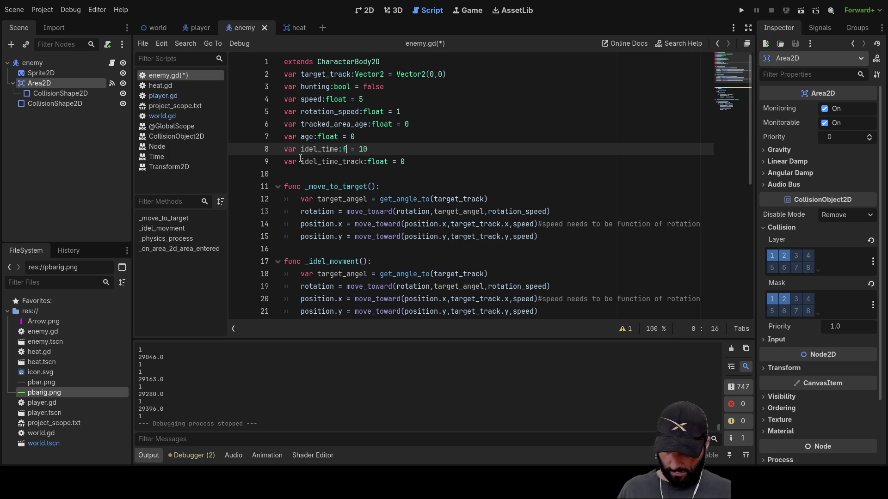
{"action": "type", "text": "t"}
{"action": "key", "text": "End"}
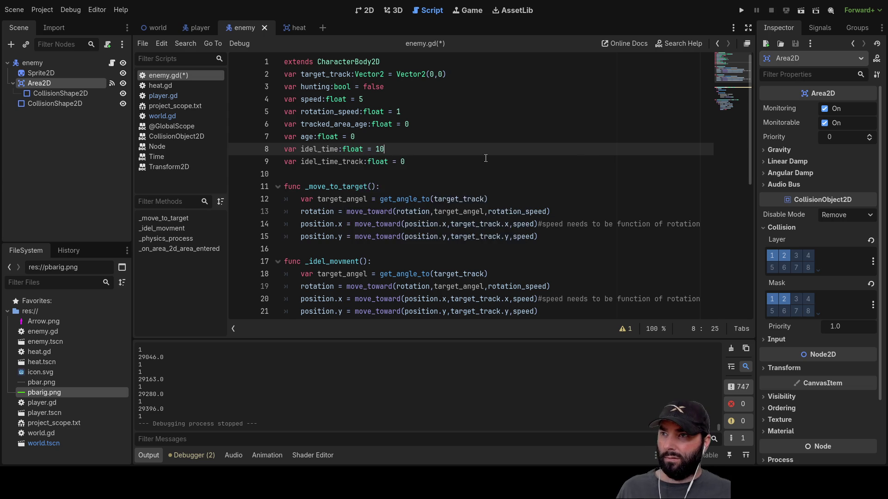
{"action": "scroll", "coordinate": [481, 216], "scroll_direction": "down", "scroll_amount": 7}
{"action": "scroll", "coordinate": [481, 216], "scroll_direction": "up", "scroll_amount": 6}
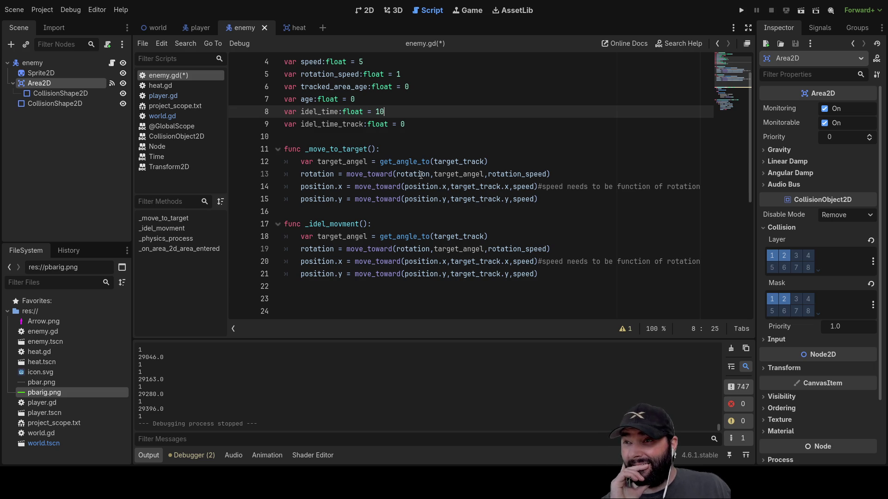
{"action": "scroll", "coordinate": [421, 174], "scroll_direction": "down", "scroll_amount": 6}
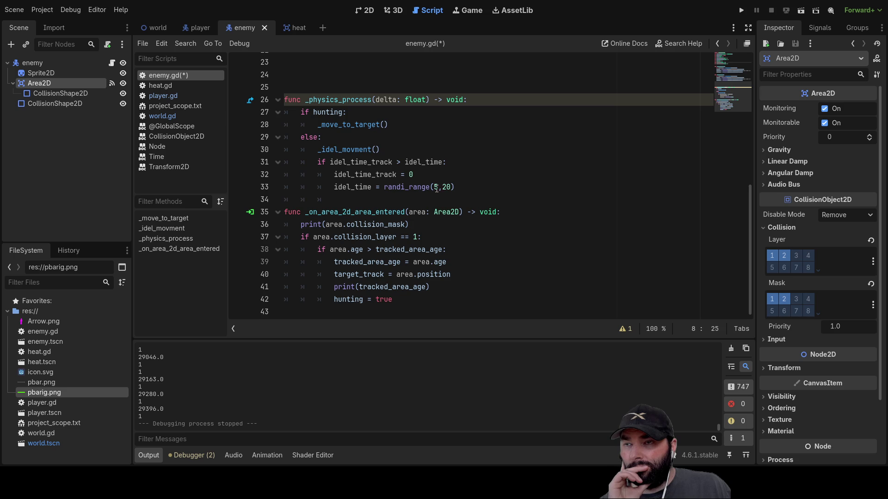
Open a new line below the randi_range reset and begin a float conversion, leaving 'floa'.
{"action": "left_click", "coordinate": [461, 188]}
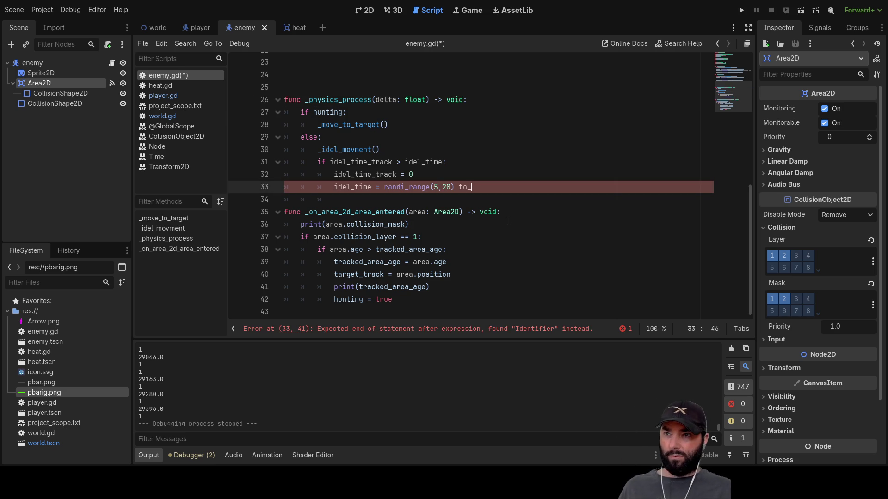
{"action": "key", "text": "Return"}
{"action": "key", "text": "Return"}
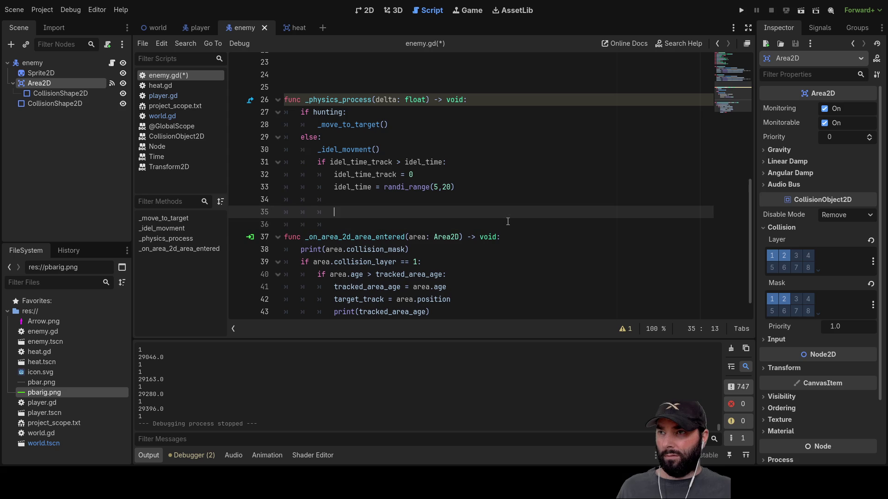
{"action": "type", "text": "to"}
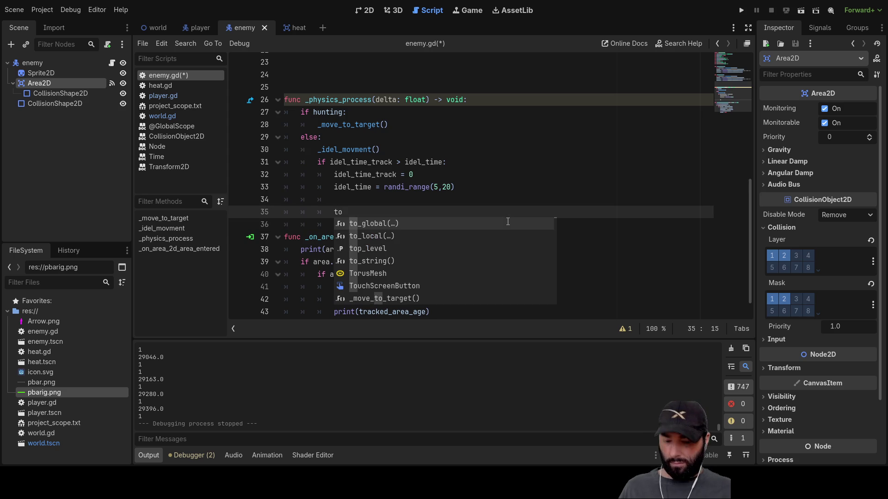
{"action": "type", "text": "_floa"}
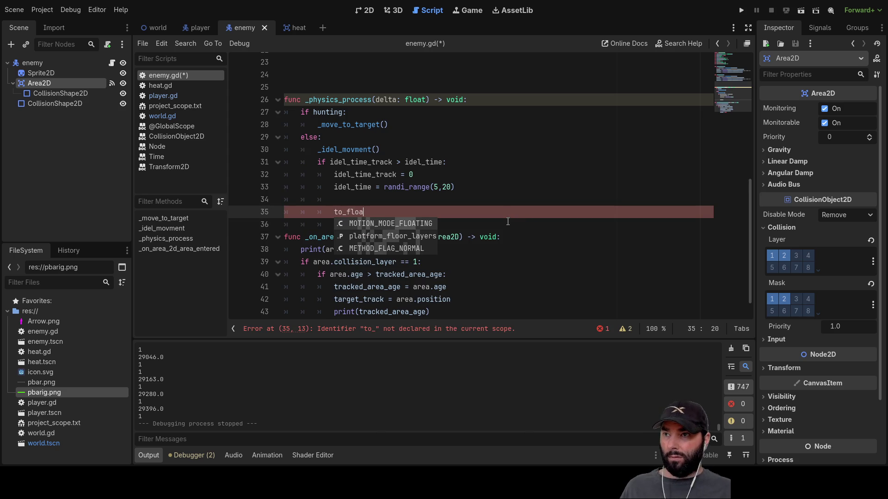
{"action": "key", "text": "BackSpace"}
{"action": "key", "text": "BackSpace"}
{"action": "key", "text": "BackSpace"}
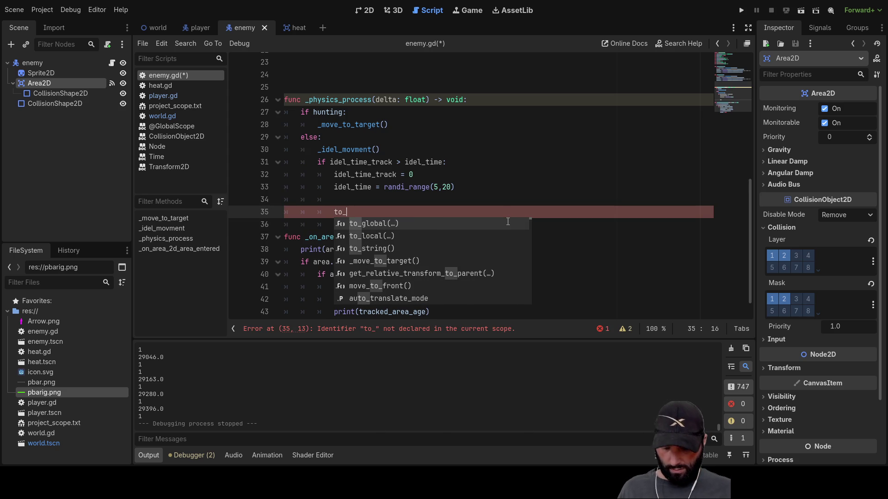
{"action": "type", "text": "i"}
{"action": "key", "text": "BackSpace"}
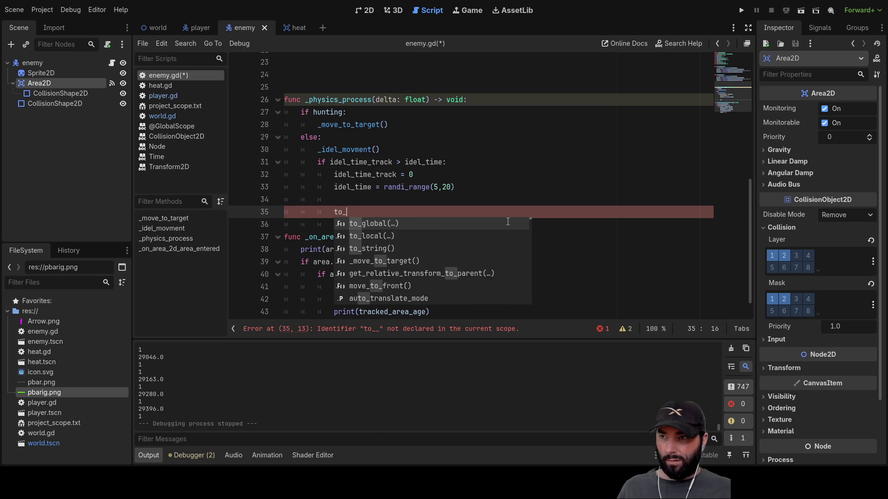
{"action": "key", "text": "BackSpace"}
{"action": "key", "text": "BackSpace"}
{"action": "key", "text": "BackSpace"}
{"action": "type", "text": "floa"}
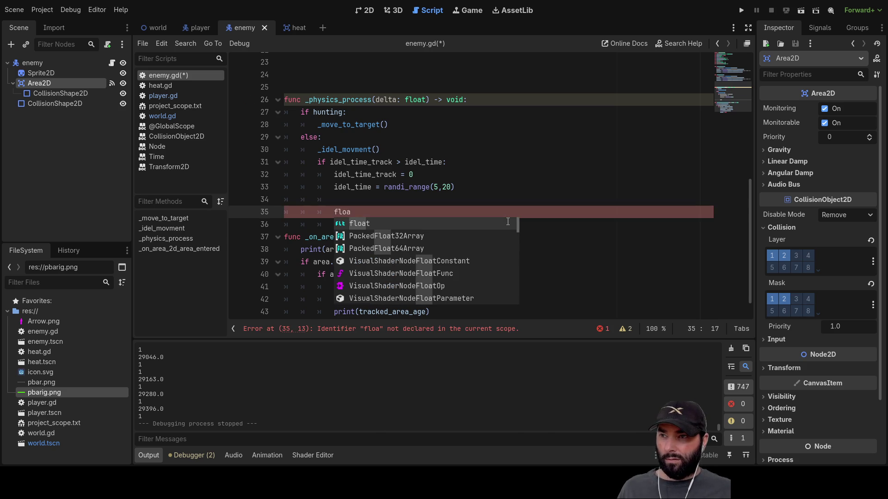
{"action": "key", "text": "Escape"}
{"action": "key", "text": "Home"}
{"action": "key", "text": "Home"}
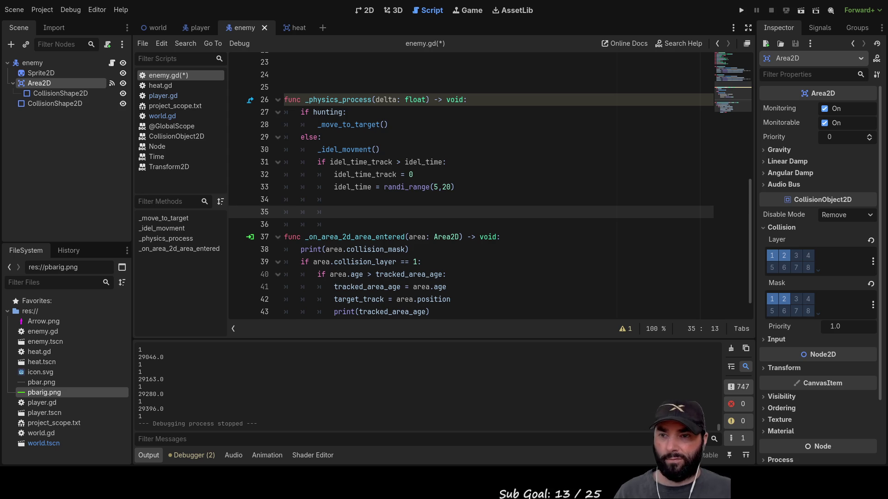
Move up to line 34 with the stray 'floa' text cleared.
{"action": "key", "text": "Up"}
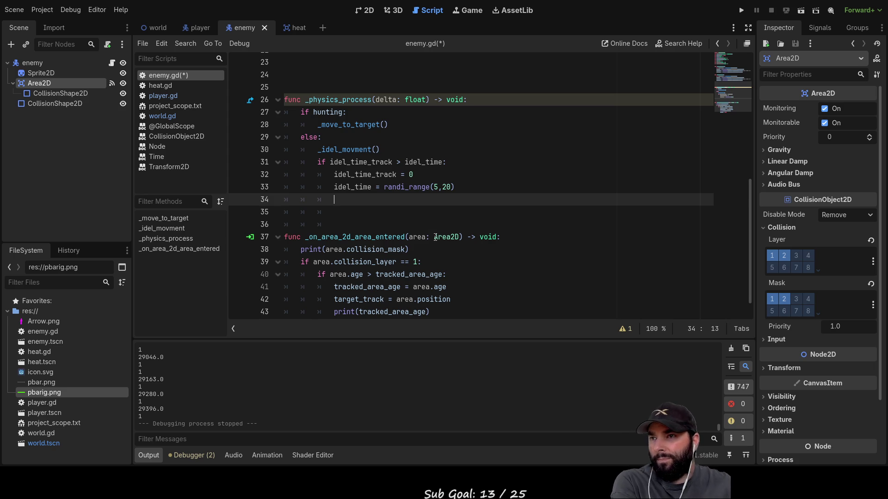
Insert idel_time_track += delta just before the 'if idel_time_track > idel_time' check.
{"action": "key", "text": "Up"}
{"action": "key", "text": "Up"}
{"action": "key", "text": "Up"}
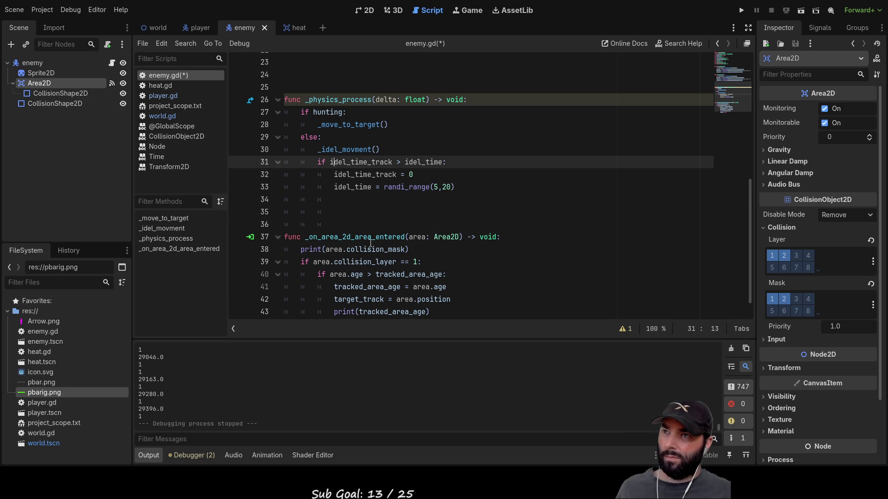
{"action": "scroll", "coordinate": [390, 240], "scroll_direction": "up", "scroll_amount": 7}
{"action": "scroll", "coordinate": [391, 240], "scroll_direction": "down", "scroll_amount": 8}
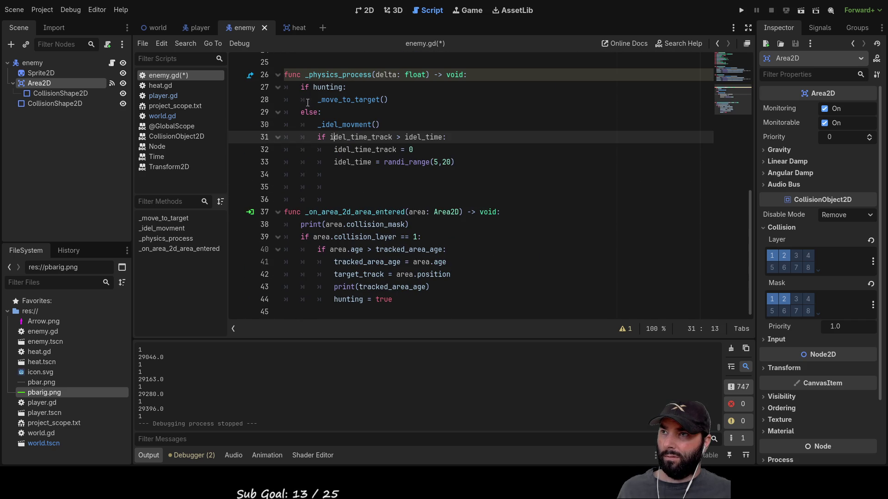
{"action": "left_click", "coordinate": [318, 135]}
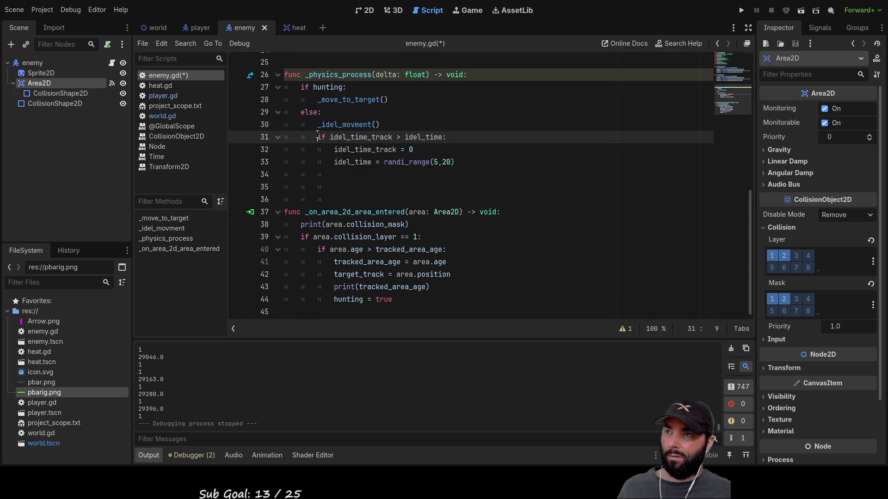
{"action": "key", "text": "Return"}
{"action": "key", "text": "Up"}
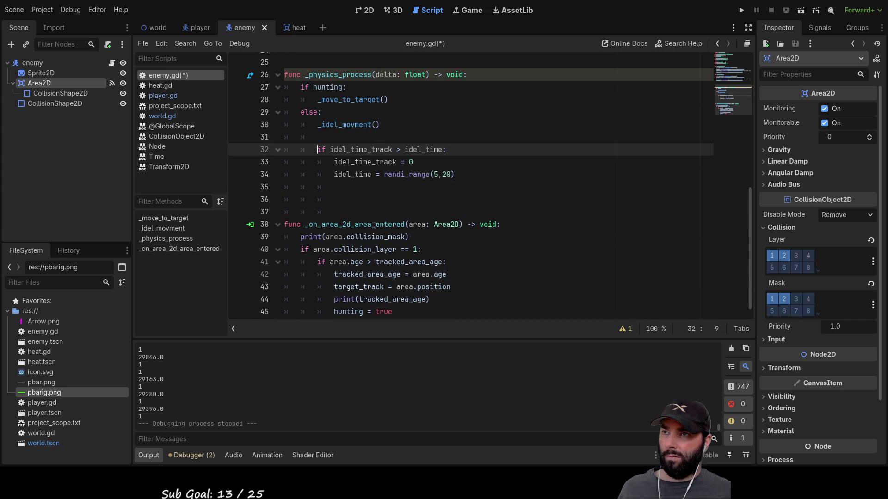
{"action": "key", "text": "ctrl+z"}
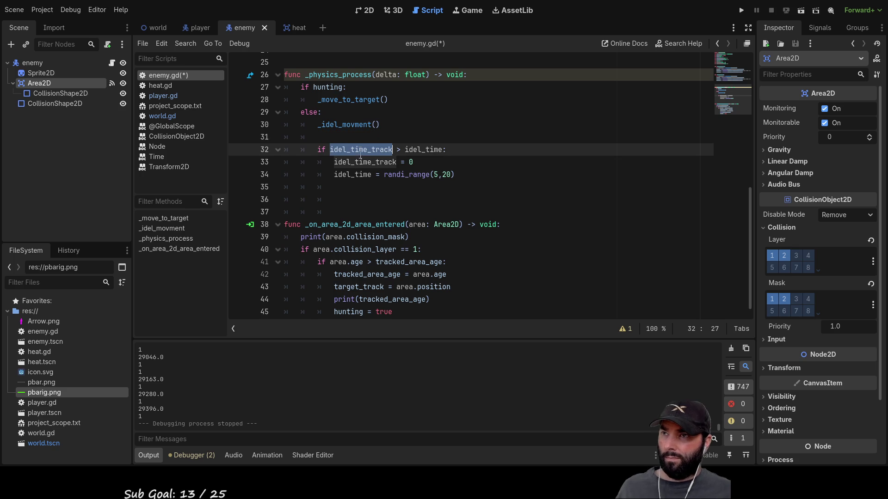
{"action": "key", "text": "ctrl+shift+z"}
{"action": "type", "text": "idel_time_track "}
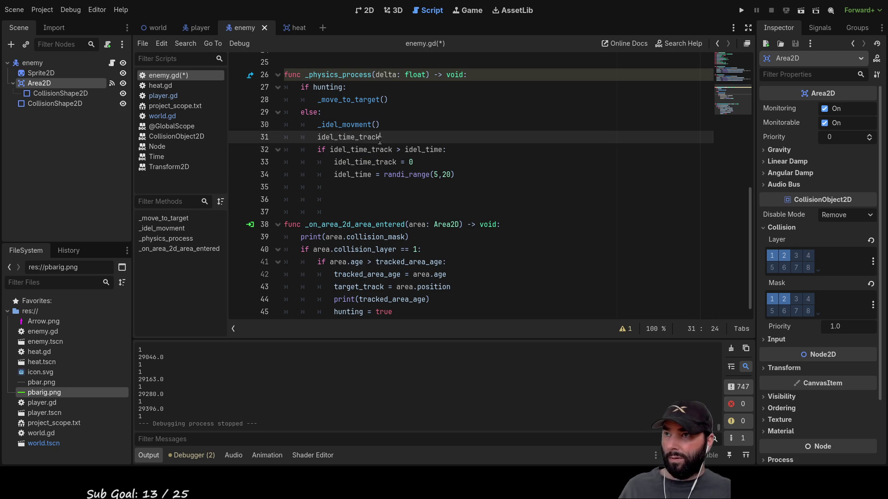
{"action": "type", "text": "+="}
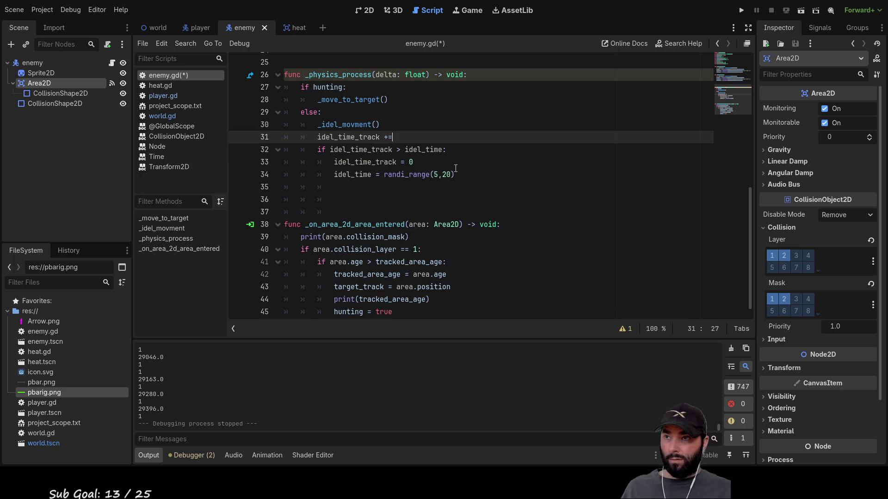
{"action": "type", "text": " delta"}
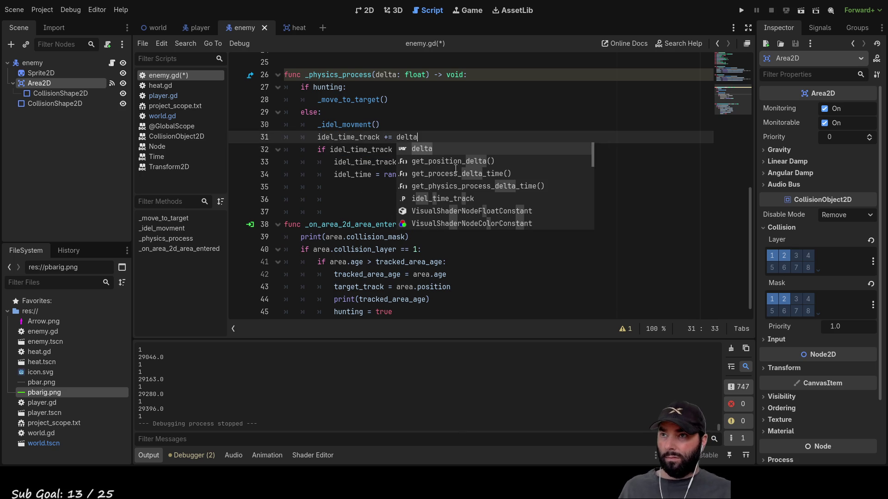
{"action": "left_click", "coordinate": [357, 189]}
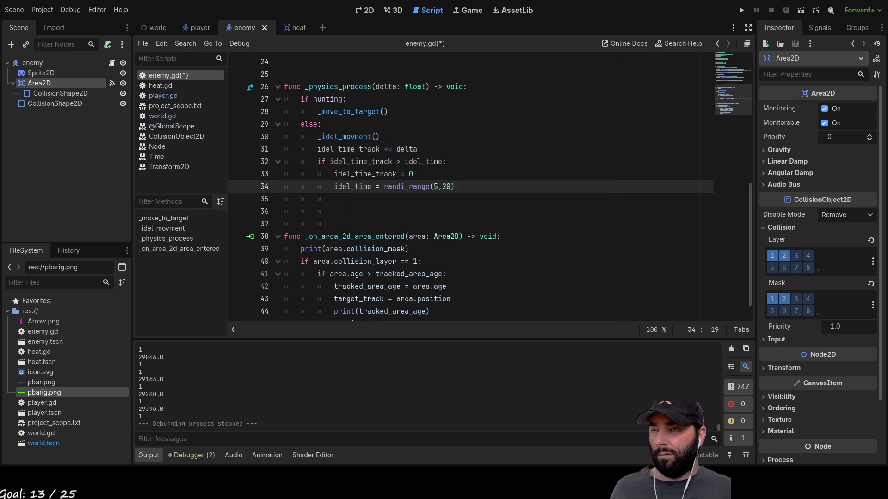
{"action": "left_click", "coordinate": [349, 212]}
{"action": "left_click", "coordinate": [344, 198]}
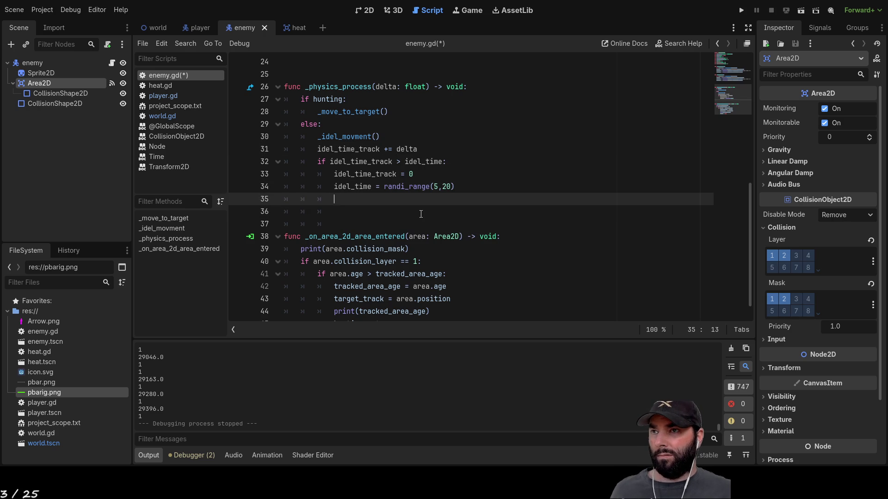
{"action": "key", "text": "Up"}
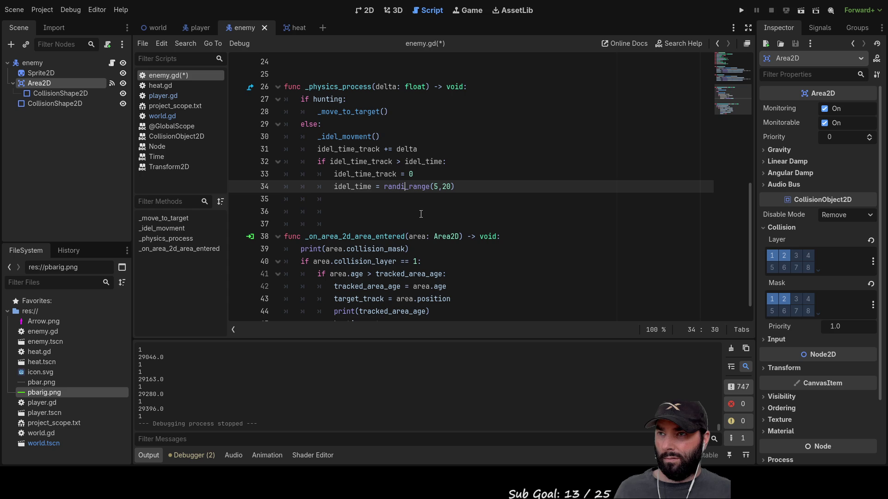
Delete the randi_range(5,20) call from the idle time reset on line 34.
{"action": "key", "text": "Right"}
{"action": "key", "text": "Right"}
{"action": "key", "text": "Right"}
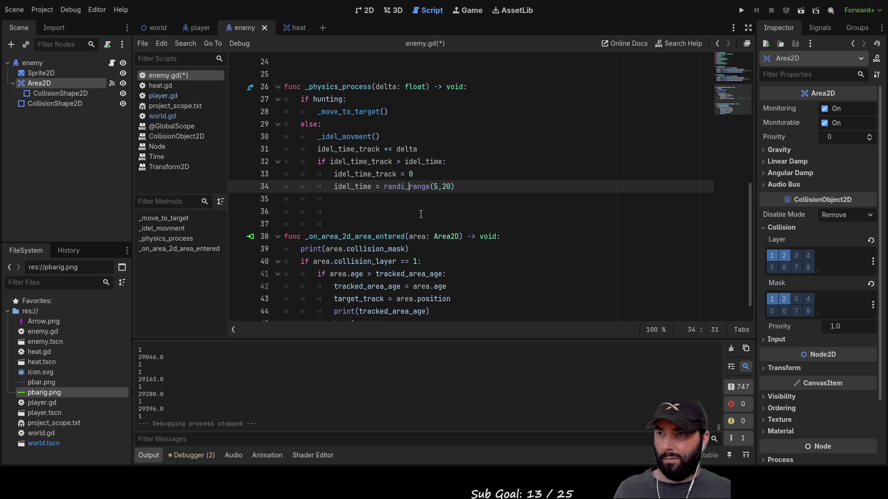
{"action": "key", "text": "Left"}
{"action": "key", "text": "Left"}
{"action": "key", "text": "Left"}
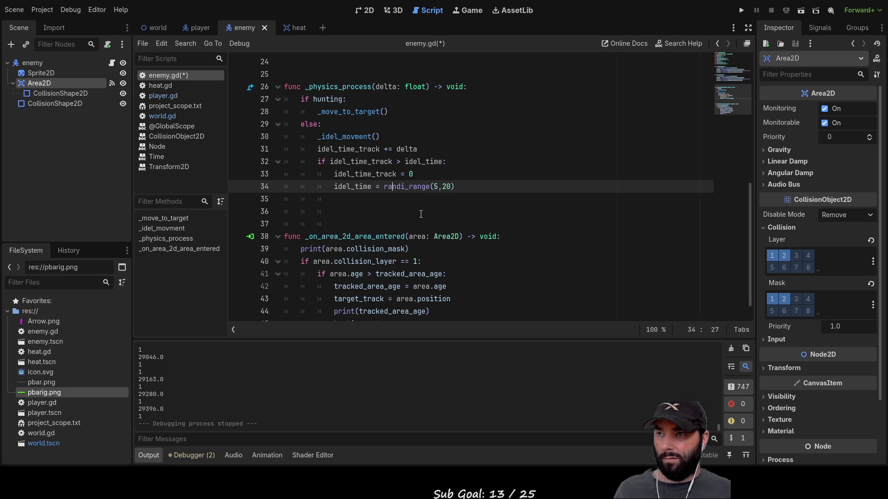
{"action": "key", "text": "Right"}
{"action": "key", "text": "Right"}
{"action": "key", "text": "Right"}
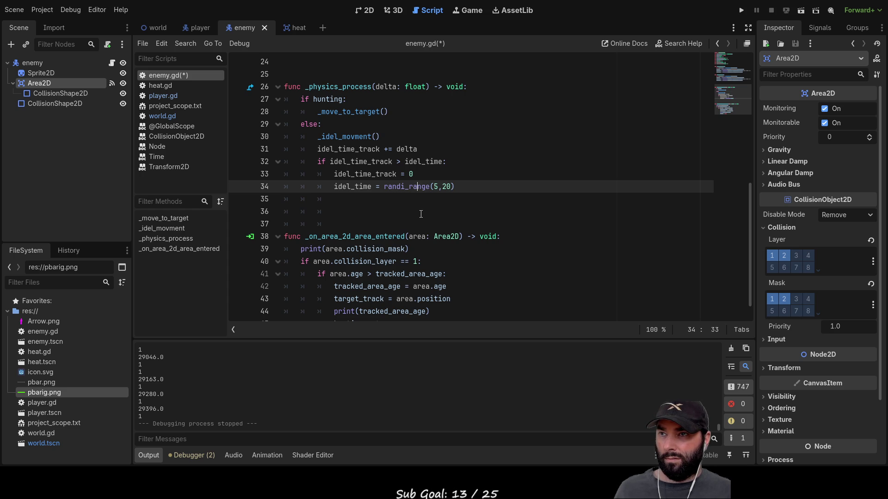
{"action": "key", "text": "Left"}
{"action": "key", "text": "Left"}
{"action": "key", "text": "Left"}
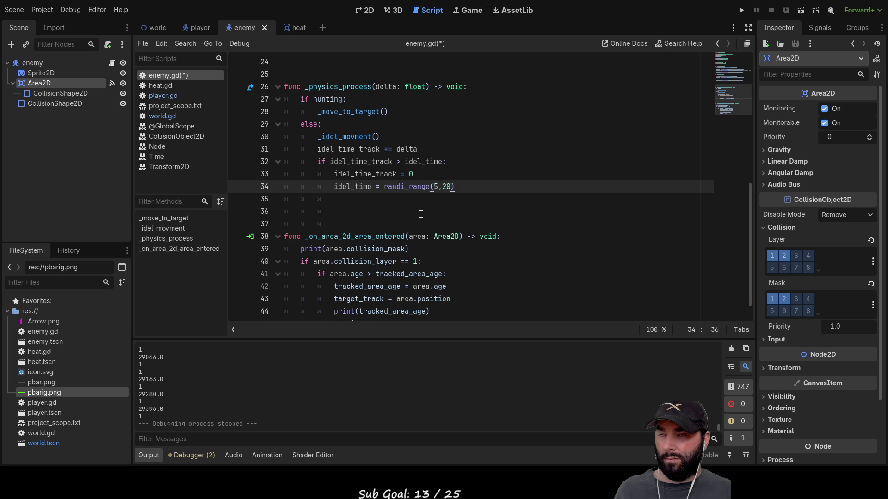
{"action": "key", "text": "Left"}
{"action": "key", "text": "Left"}
{"action": "key", "text": "Left"}
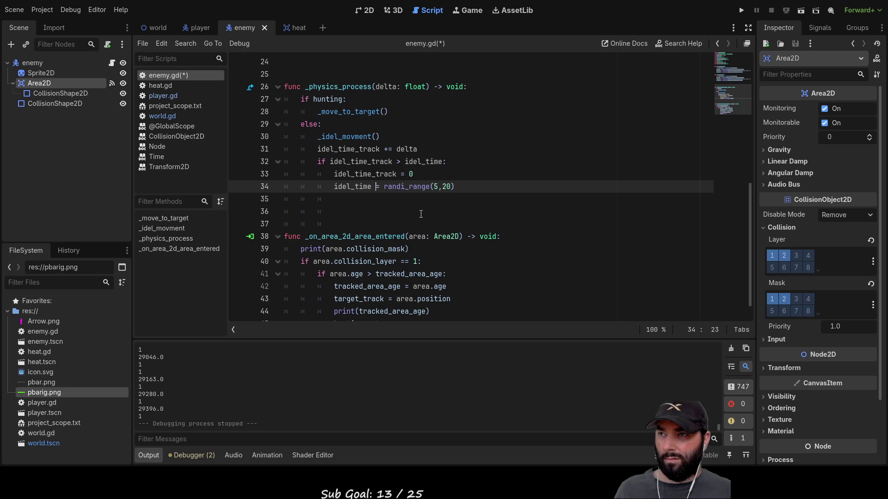
{"action": "key", "text": "Right"}
{"action": "key", "text": "Right"}
{"action": "key", "text": "Right"}
{"action": "key", "text": "shift+Right"}
{"action": "key", "text": "shift+Right"}
{"action": "key", "text": "shift+Right"}
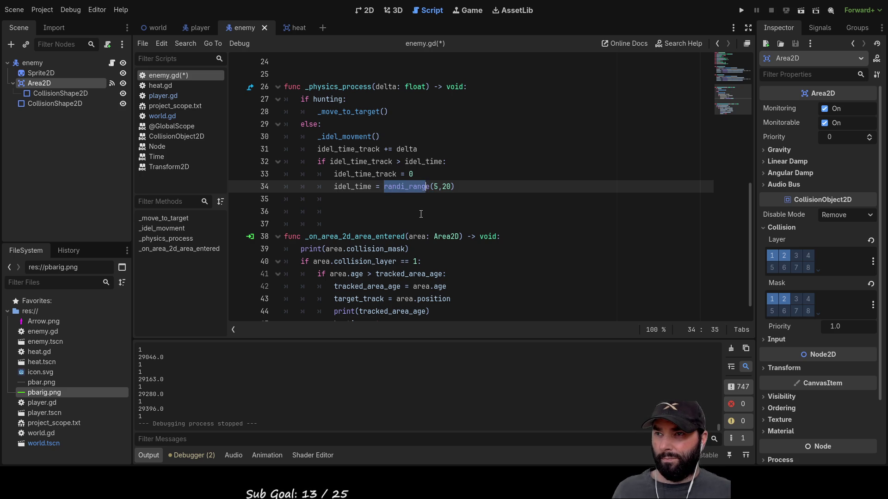
{"action": "key", "text": "BackSpace"}
{"action": "key", "text": "BackSpace"}
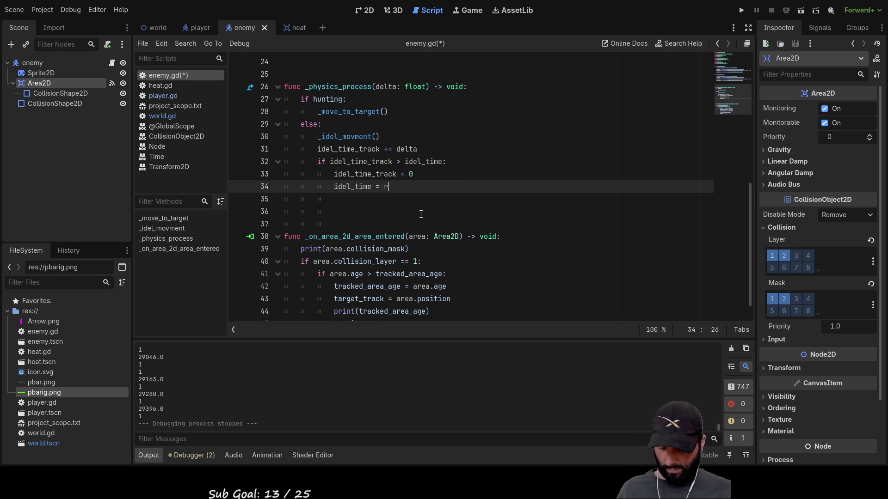
Insert randf_range(5,25) from autocomplete as the new idle time reset value.
{"action": "type", "text": "rand"}
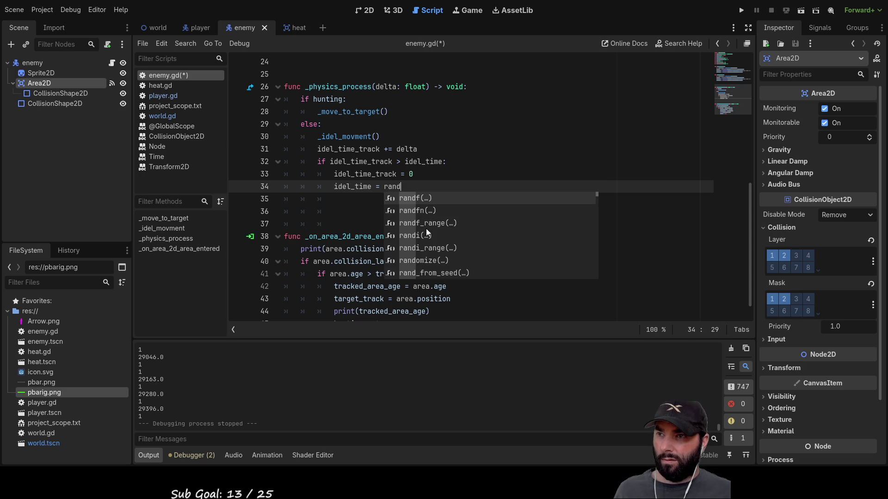
{"action": "left_click", "coordinate": [436, 223]}
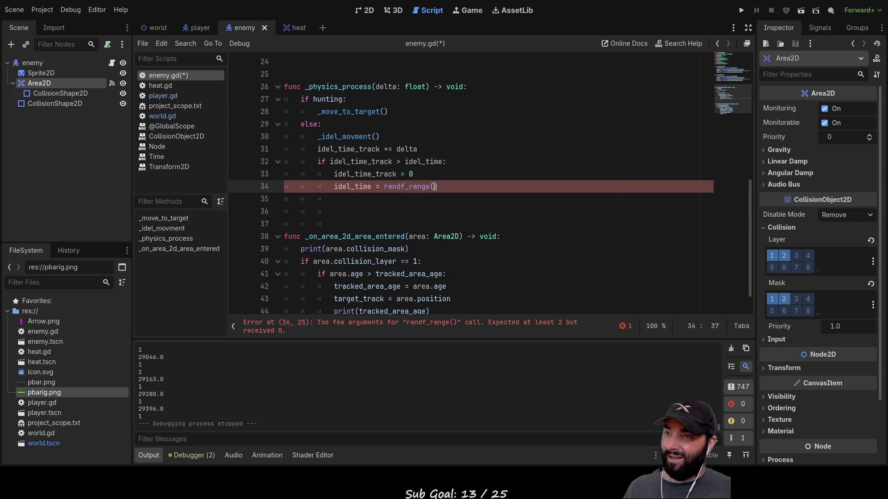
{"action": "type", "text": "5,25"}
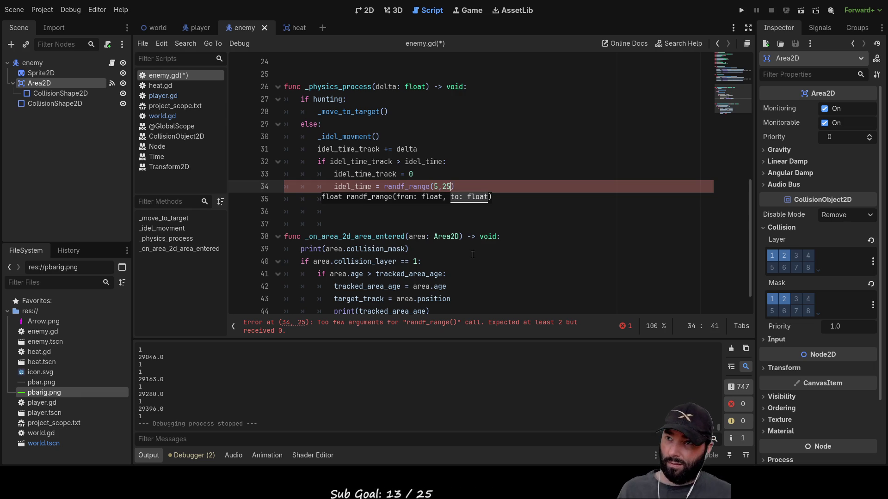
{"action": "key", "text": "Left"}
{"action": "key", "text": "Left"}
{"action": "key", "text": "Left"}
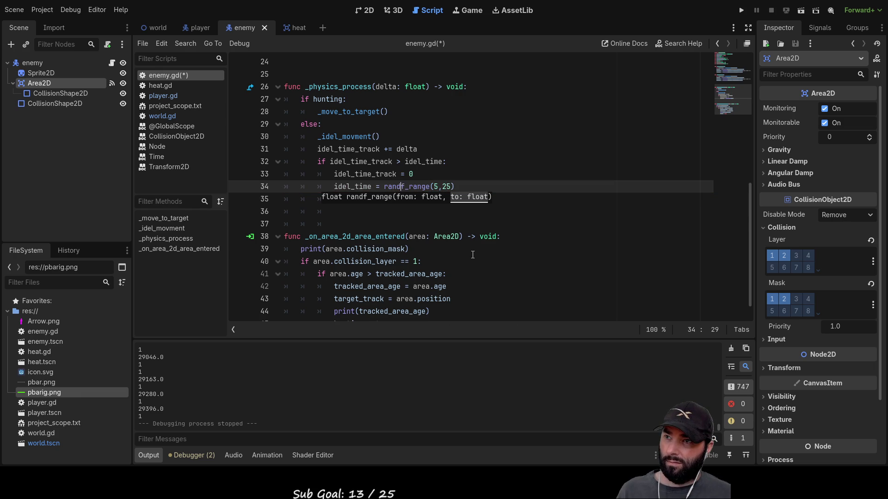
{"action": "key", "text": "Down"}
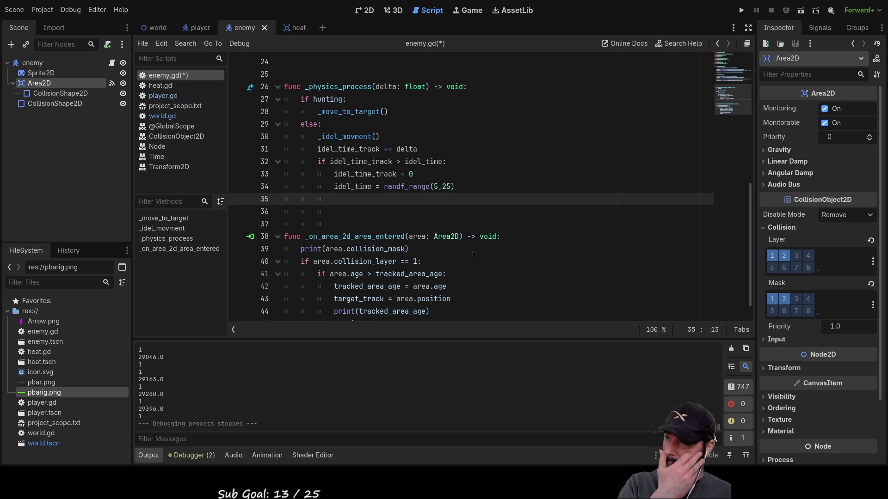
{"action": "key", "text": "Up"}
{"action": "key", "text": "Up"}
{"action": "key", "text": "Up"}
Remove the old _idel_movment() call line from line 30.
{"action": "key", "text": "Down"}
{"action": "key", "text": "Down"}
{"action": "key", "text": "Down"}
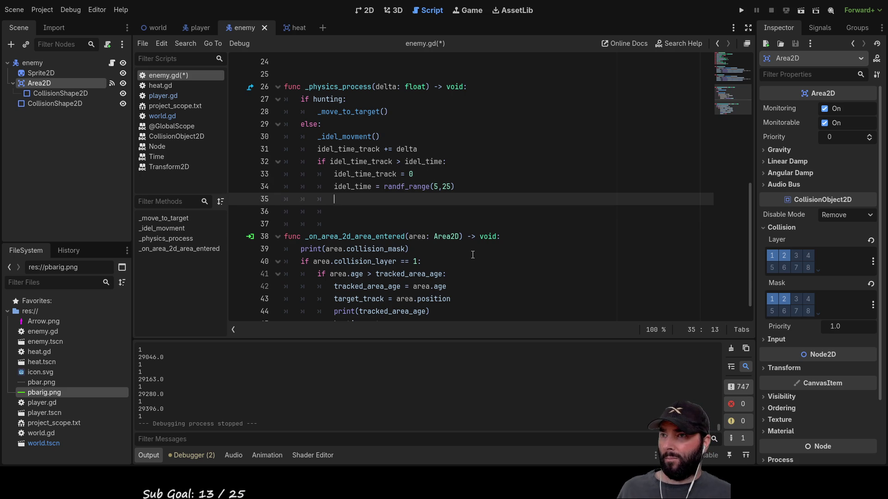
{"action": "scroll", "coordinate": [473, 255], "scroll_direction": "up", "scroll_amount": 3}
{"action": "double_click", "coordinate": [351, 249]}
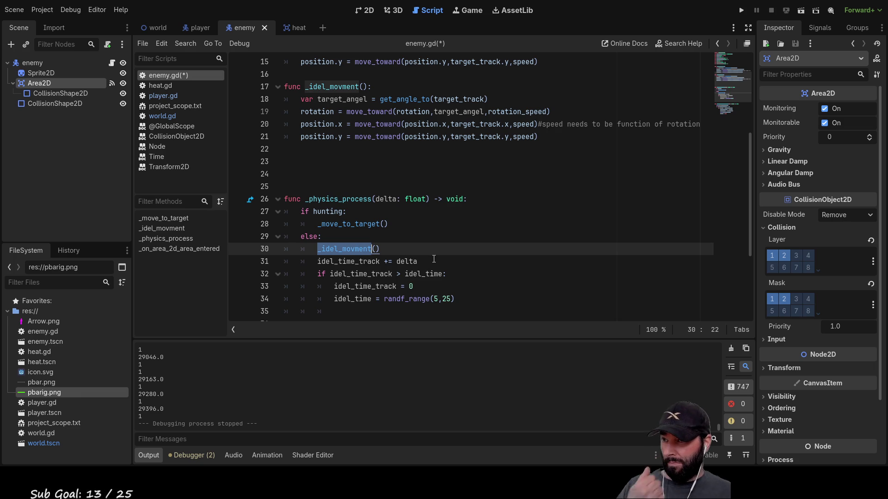
{"action": "left_click", "coordinate": [388, 250]}
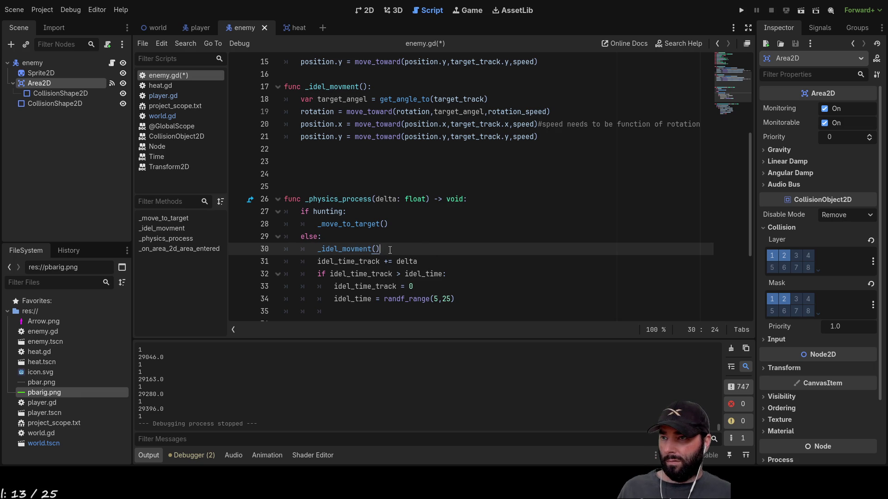
{"action": "scroll", "coordinate": [359, 233], "scroll_direction": "up", "scroll_amount": 2}
{"action": "scroll", "coordinate": [427, 178], "scroll_direction": "down", "scroll_amount": 4}
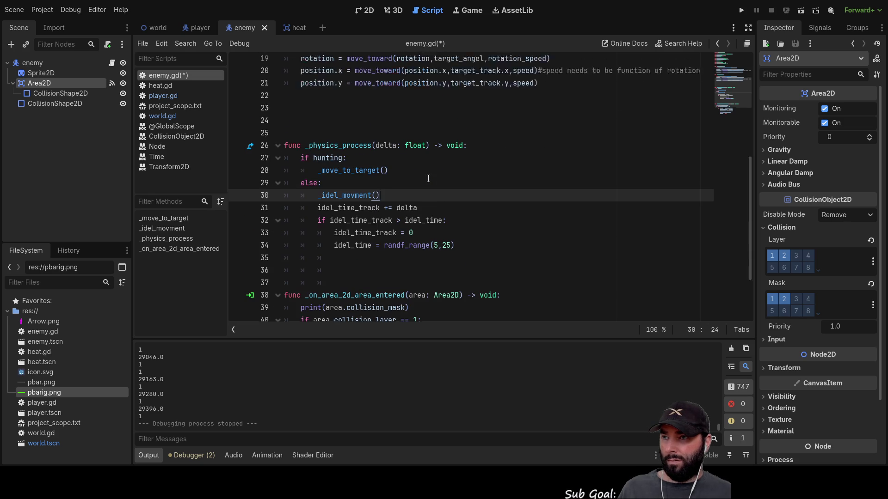
{"action": "double_click", "coordinate": [348, 175]}
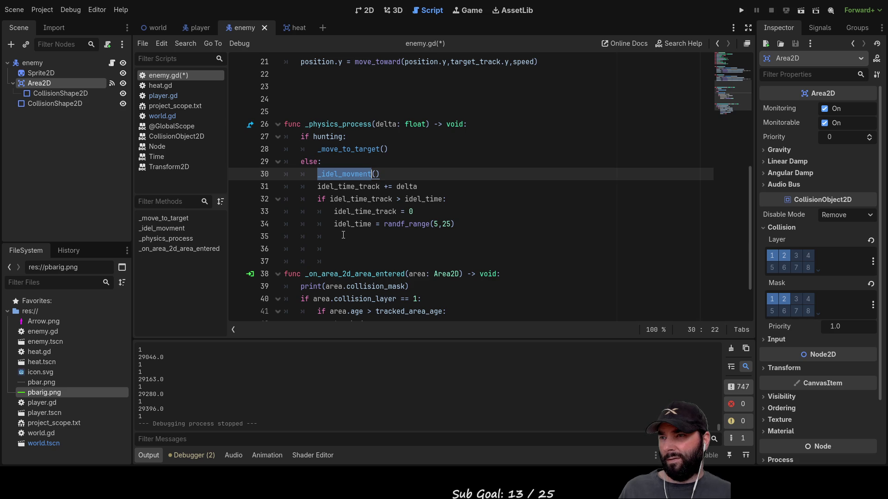
{"action": "left_click", "coordinate": [372, 238]}
{"action": "left_click_drag", "start_coordinate": [382, 174], "coordinate": [318, 175]}
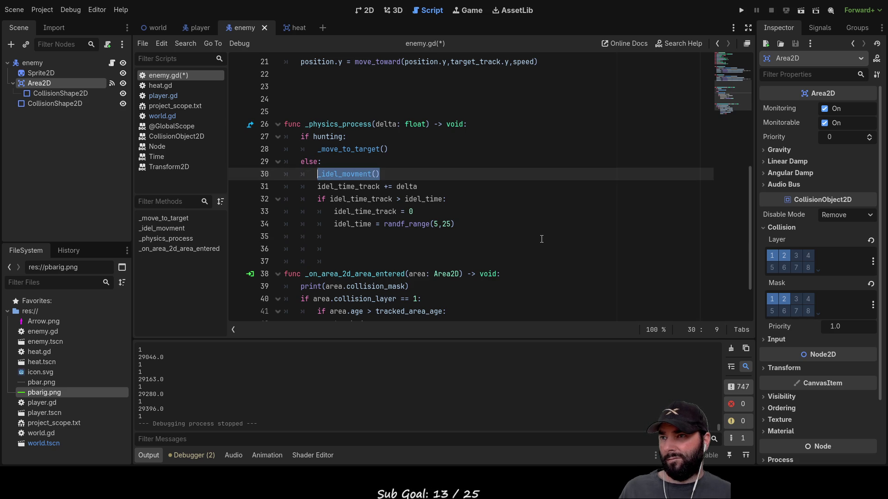
{"action": "key", "text": "Delete"}
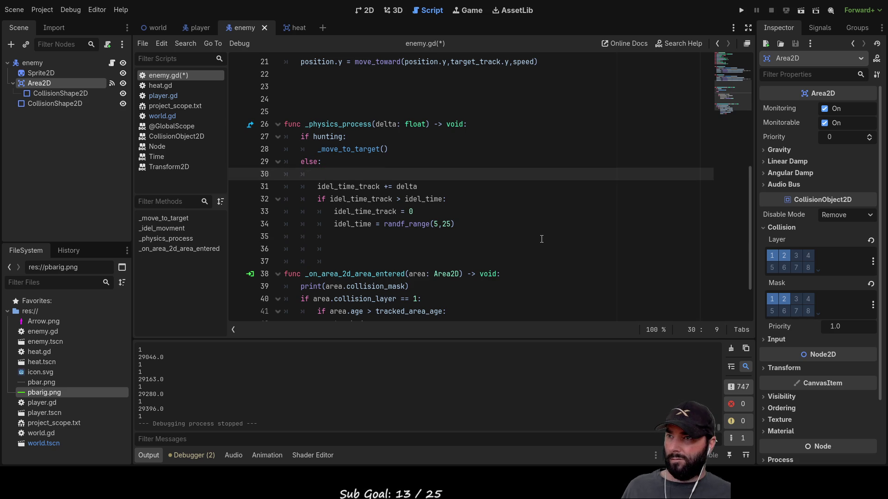
{"action": "key", "text": "Delete"}
{"action": "key", "text": "Delete"}
Add an _idel_movment() call in the else branch above the idle timer check.
{"action": "key", "text": "Down"}
{"action": "key", "text": "Down"}
{"action": "key", "text": "Down"}
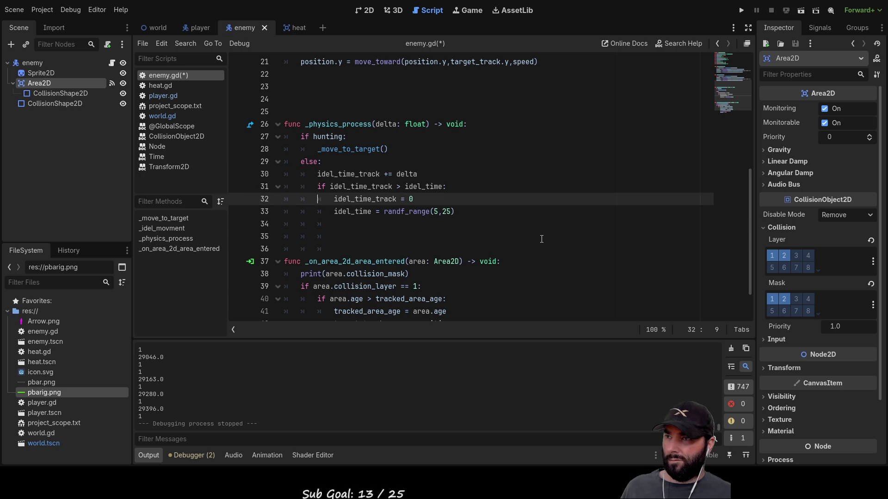
{"action": "key", "text": "Down"}
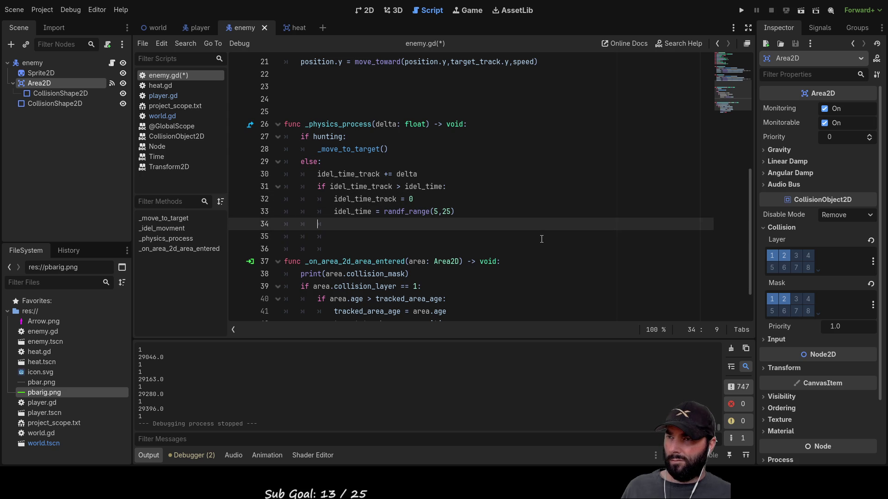
{"action": "key", "text": "Up"}
{"action": "key", "text": "Up"}
{"action": "key", "text": "Up"}
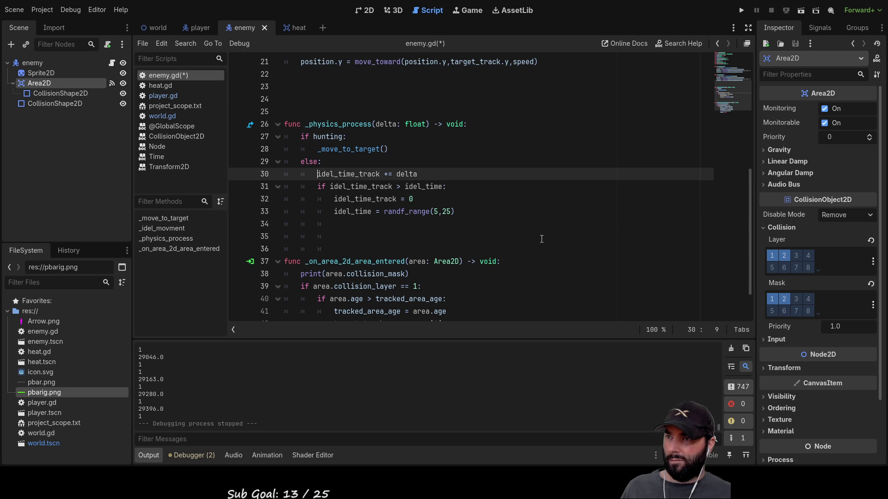
{"action": "key", "text": "Down"}
{"action": "key", "text": "Down"}
{"action": "key", "text": "Down"}
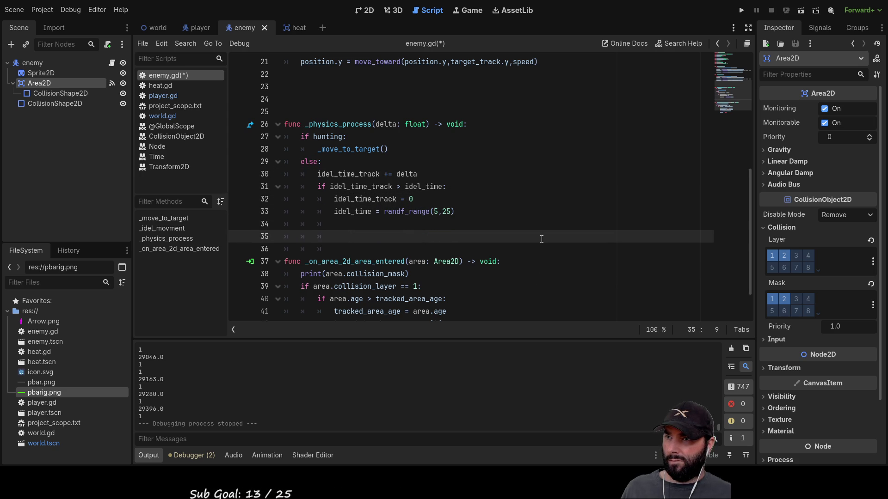
{"action": "key", "text": "Up"}
{"action": "key", "text": "Up"}
{"action": "key", "text": "Up"}
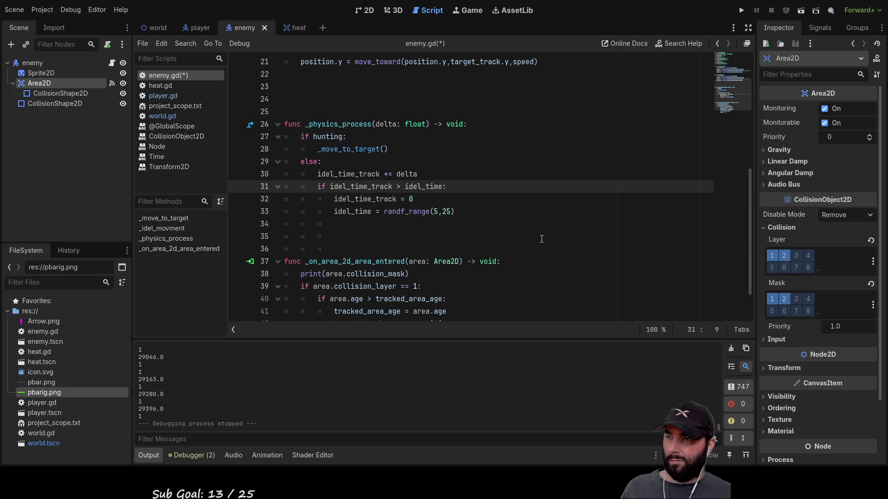
{"action": "key", "text": "Return"}
{"action": "key", "text": "Up"}
{"action": "type", "text": "_idel_movment()"}
{"action": "key", "text": "Down"}
{"action": "key", "text": "Down"}
{"action": "key", "text": "End"}
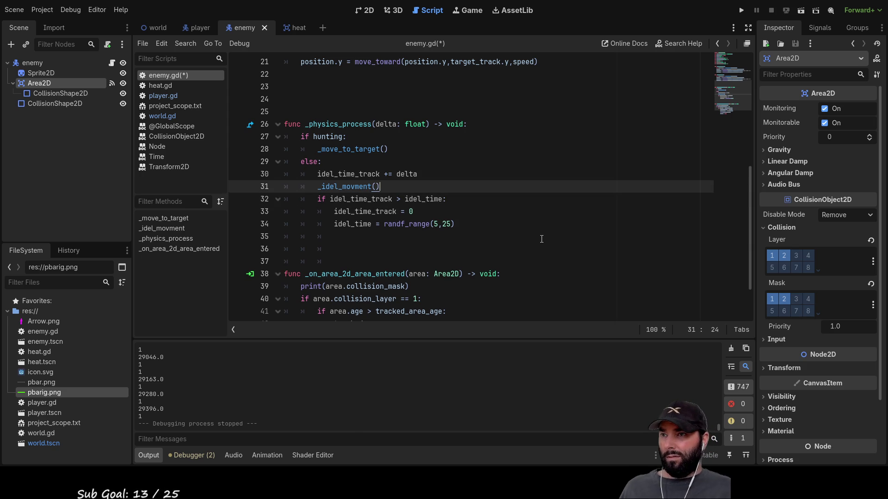
Review the rotation and target_angel code inside the _idel_movment function.
{"action": "scroll", "coordinate": [356, 212], "scroll_direction": "up", "scroll_amount": 3}
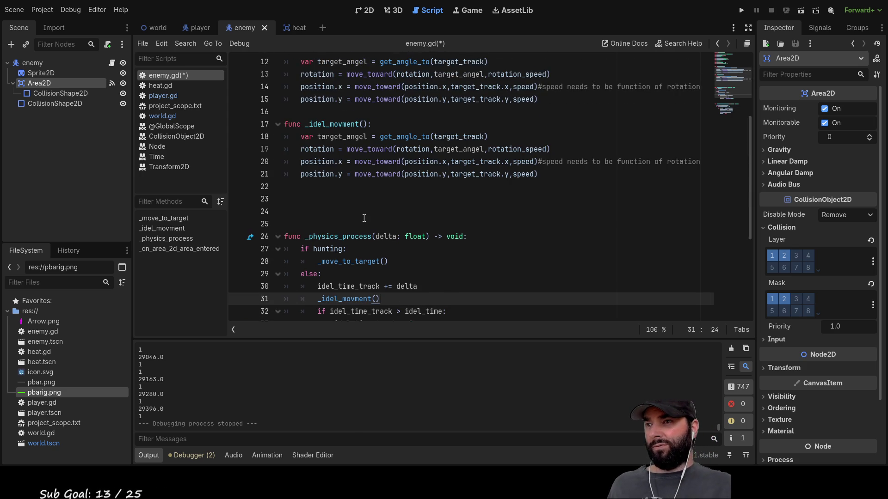
{"action": "double_click", "coordinate": [317, 149]}
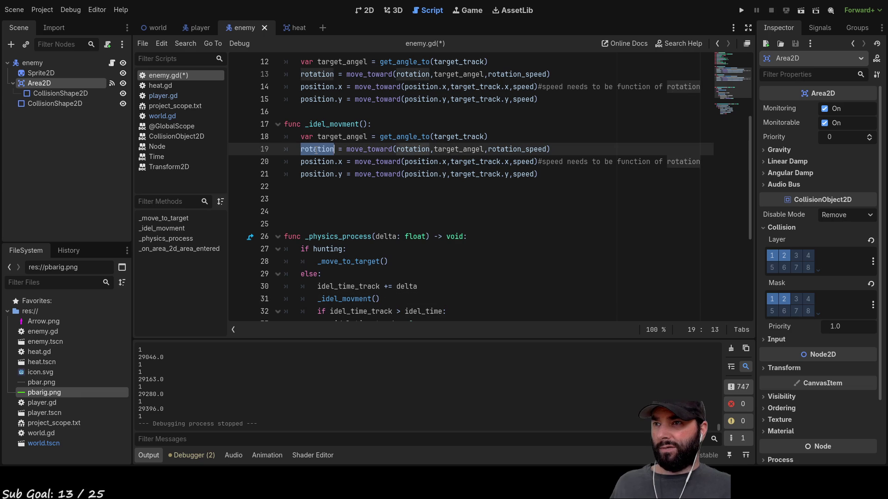
{"action": "double_click", "coordinate": [459, 149]}
{"action": "left_click", "coordinate": [363, 124]}
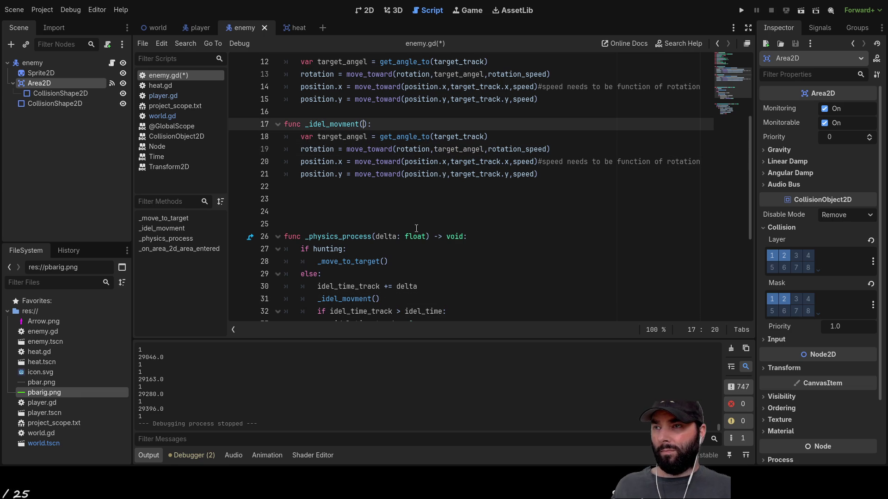
{"action": "scroll", "coordinate": [407, 225], "scroll_direction": "down", "scroll_amount": 5}
{"action": "scroll", "coordinate": [402, 223], "scroll_direction": "up", "scroll_amount": 5}
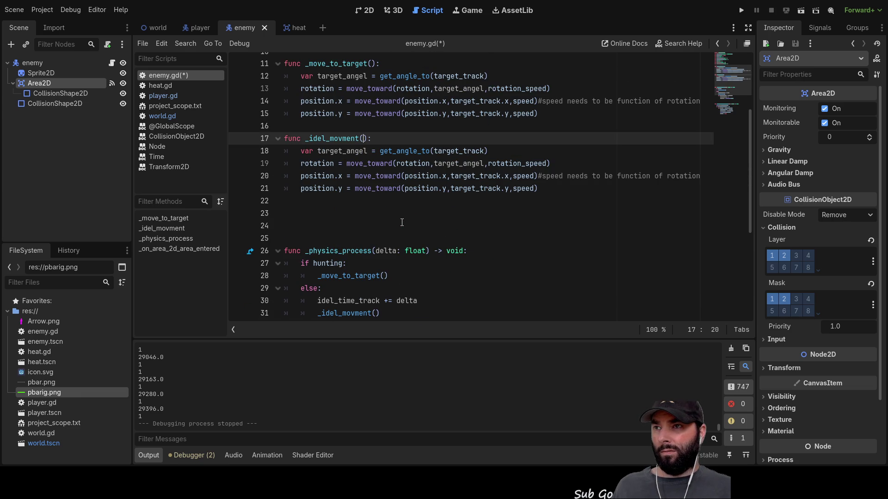
{"action": "scroll", "coordinate": [402, 223], "scroll_direction": "down", "scroll_amount": 4}
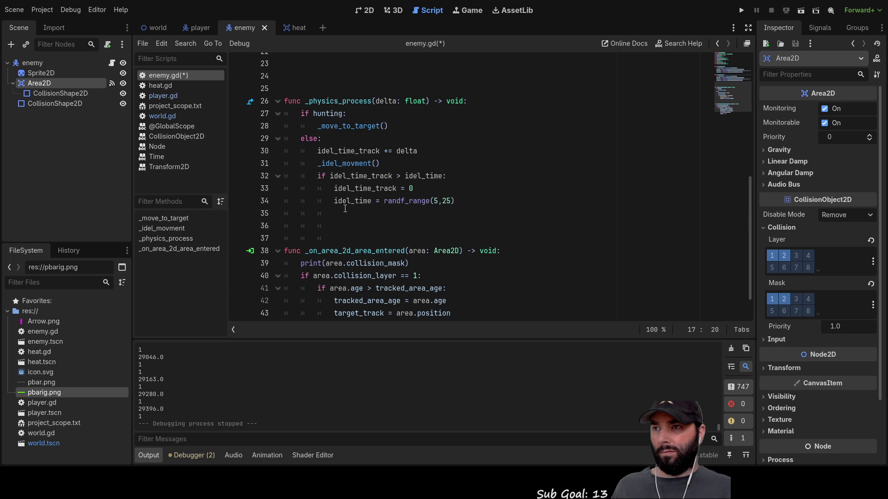
{"action": "left_click", "coordinate": [345, 211]}
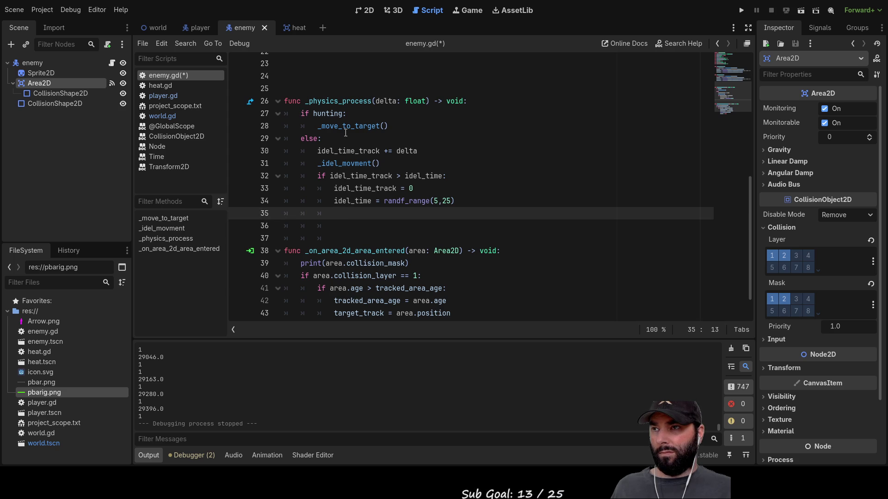
{"action": "scroll", "coordinate": [327, 123], "scroll_direction": "up", "scroll_amount": 7}
{"action": "left_click", "coordinate": [370, 178]}
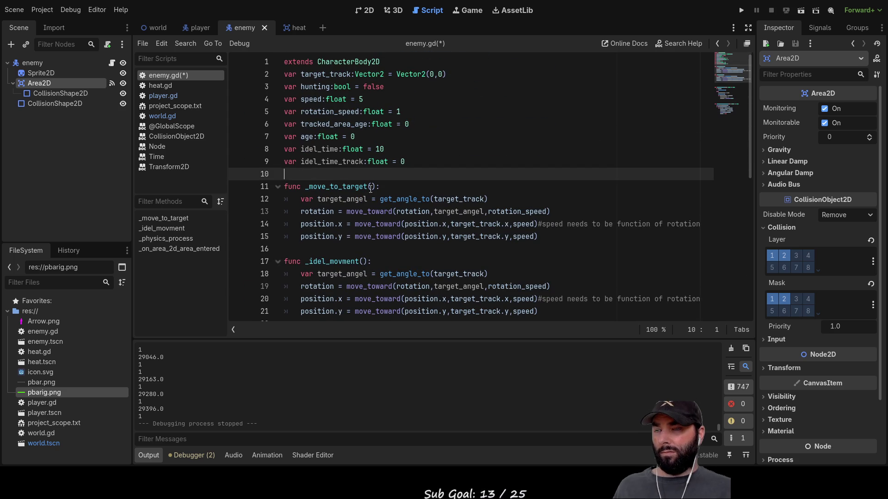
Declare var idel_rotation:float = 0 below the existing variables.
{"action": "key", "text": "Return"}
{"action": "key", "text": "Return"}
{"action": "key", "text": "Up"}
{"action": "key", "text": "Up"}
{"action": "type", "text": "var idel_ro"}
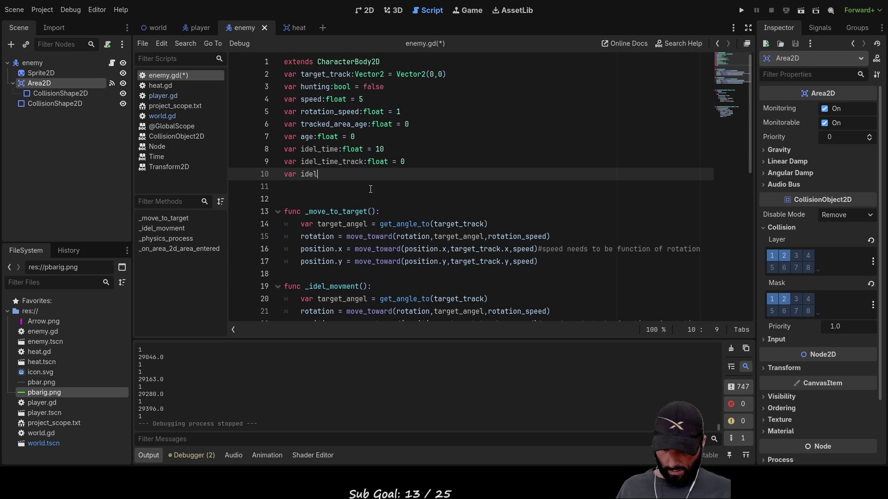
{"action": "type", "text": "tation"}
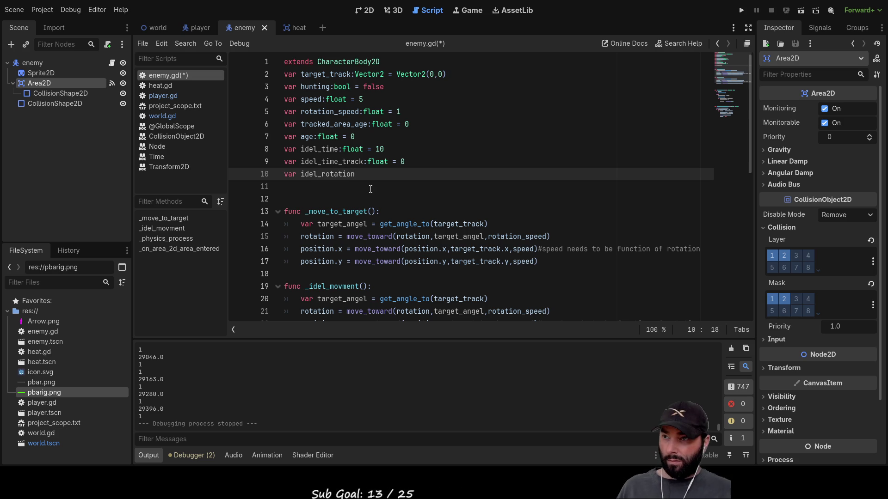
{"action": "type", "text": ":"}
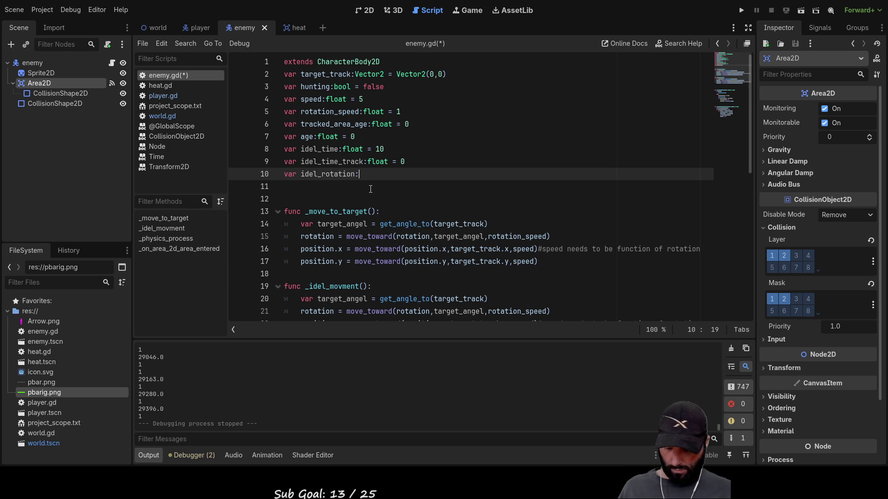
{"action": "type", "text": "float = 0"}
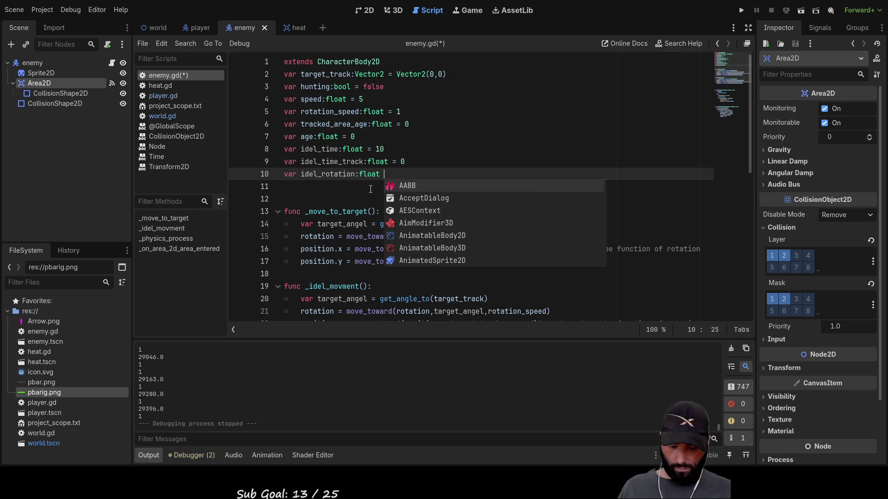
{"action": "key", "text": "Return"}
Declare var idel_positiion:Vector2 = Vector2(0,0) on the next line.
{"action": "type", "text": "var "}
{"action": "type", "text": "is"}
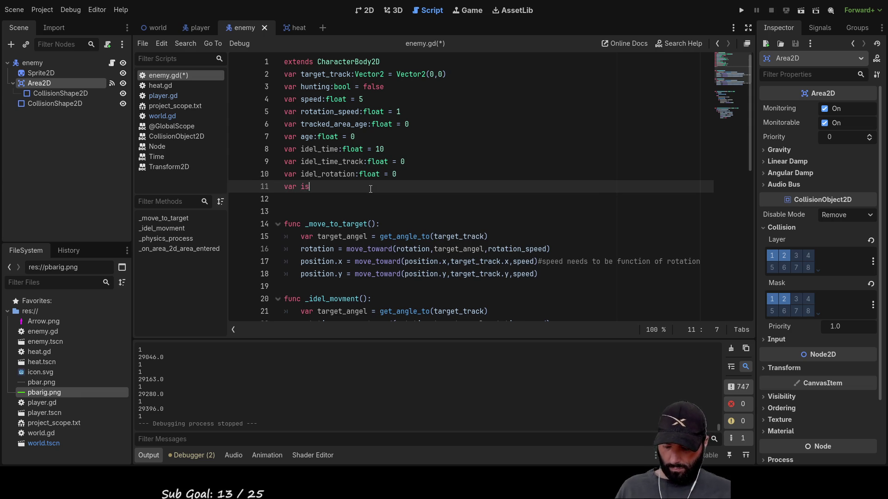
{"action": "key", "text": "BackSpace"}
{"action": "type", "text": "del-positiion:"}
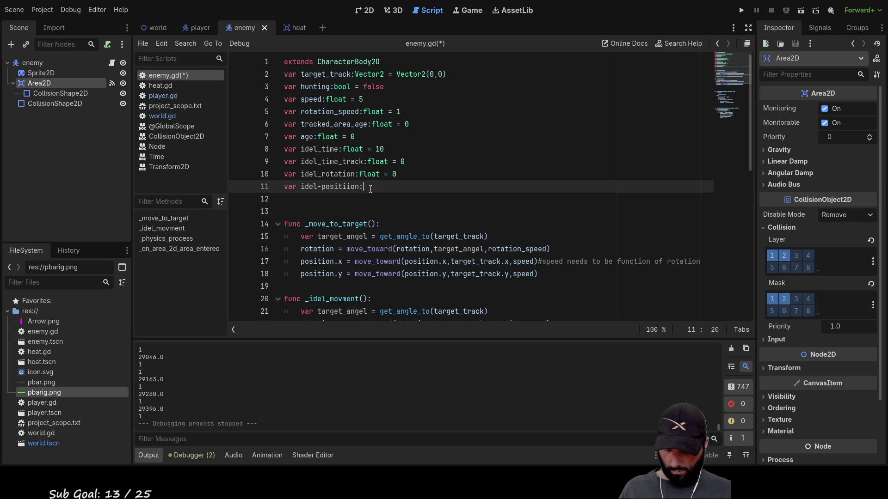
{"action": "type", "text": "vector"}
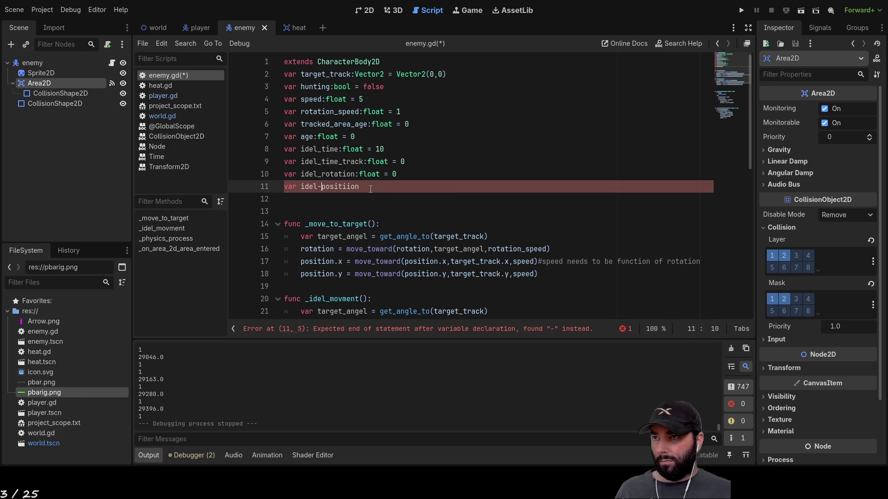
{"action": "type", "text": "_"}
{"action": "left_click", "coordinate": [371, 189]}
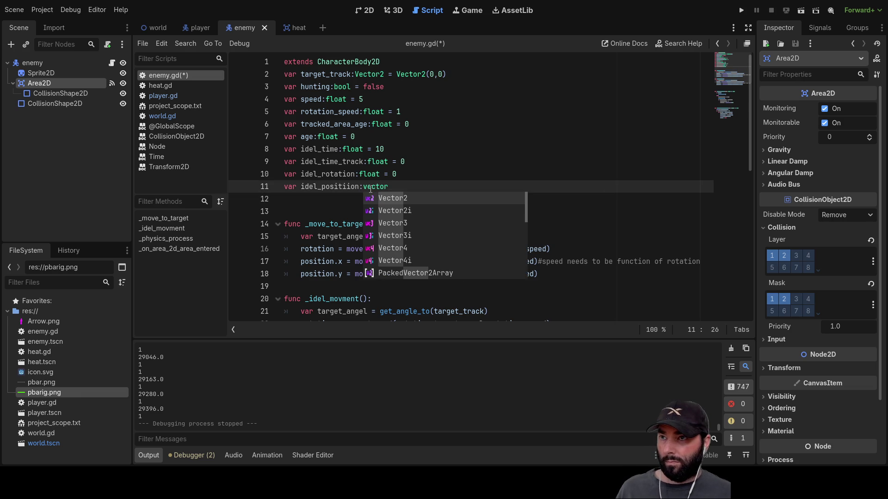
{"action": "key", "text": "Return"}
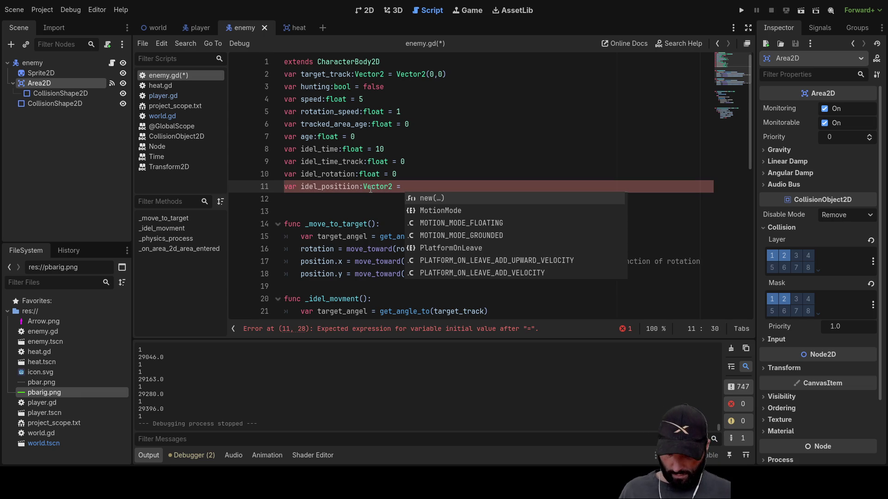
{"action": "type", "text": "(0,0"}
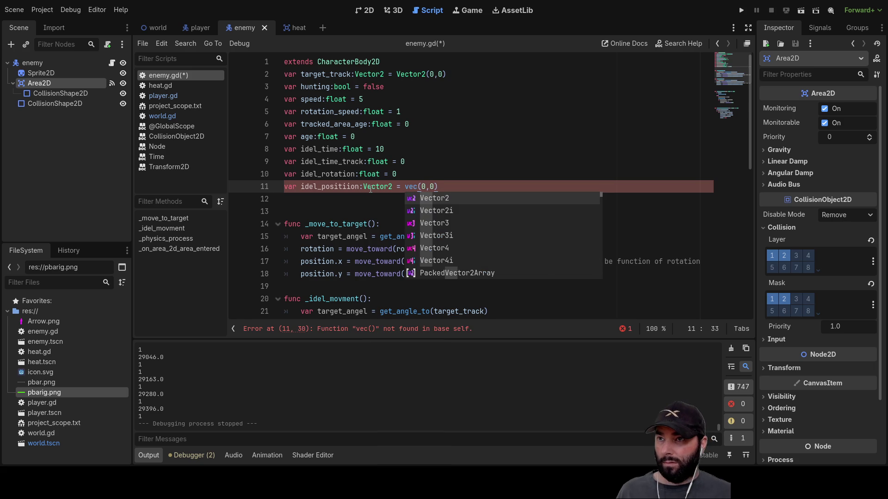
{"action": "key", "text": "Return"}
{"action": "scroll", "coordinate": [327, 162], "scroll_direction": "down", "scroll_amount": 1}
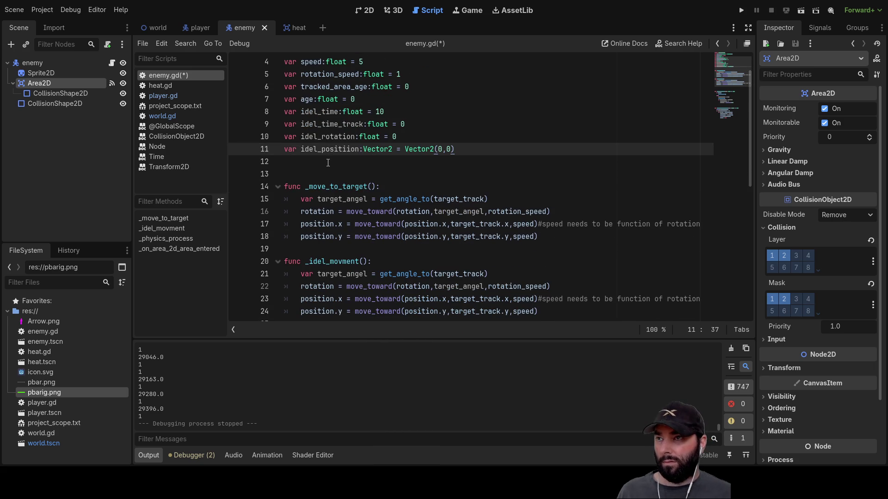
On line 38, write idel_rotation += fmod(randf_range(),2*PI) using the fmod completion.
{"action": "double_click", "coordinate": [326, 137]}
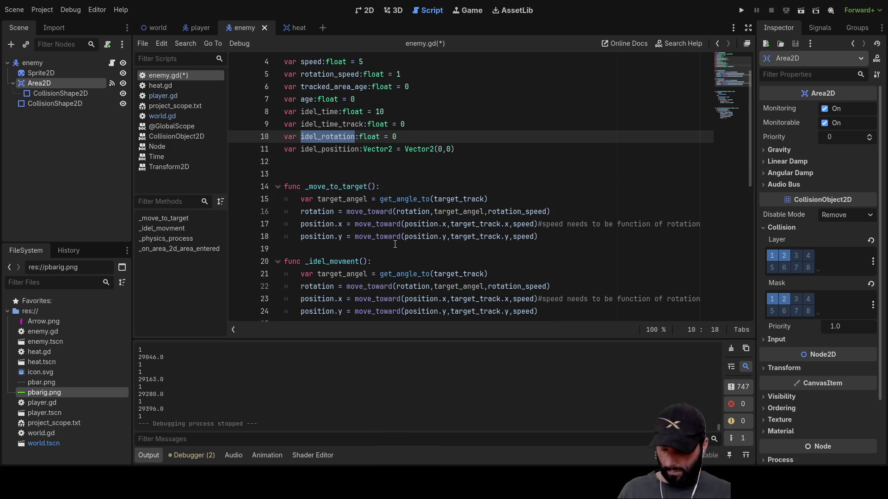
{"action": "scroll", "coordinate": [395, 243], "scroll_direction": "down", "scroll_amount": 6}
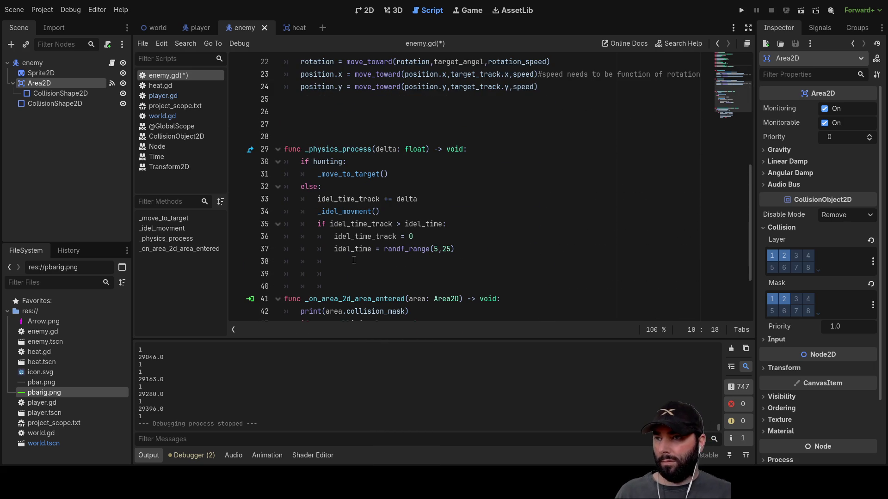
{"action": "left_click", "coordinate": [354, 261]}
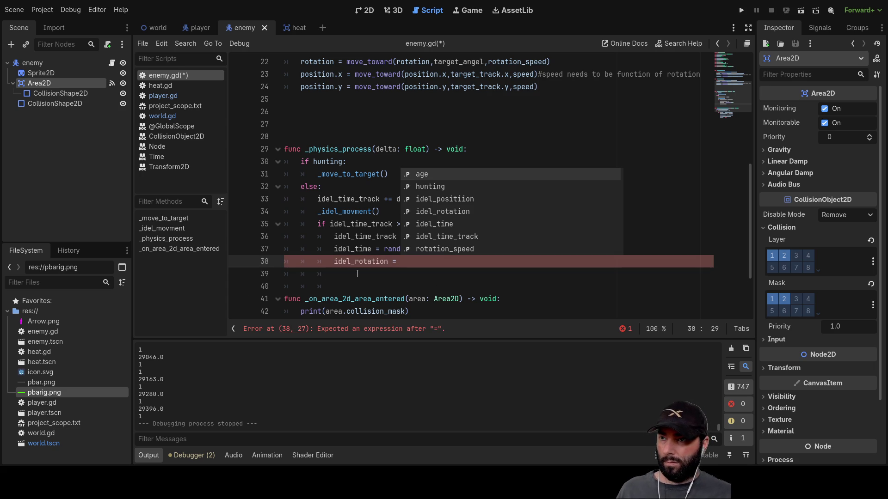
{"action": "double_click", "coordinate": [370, 262]}
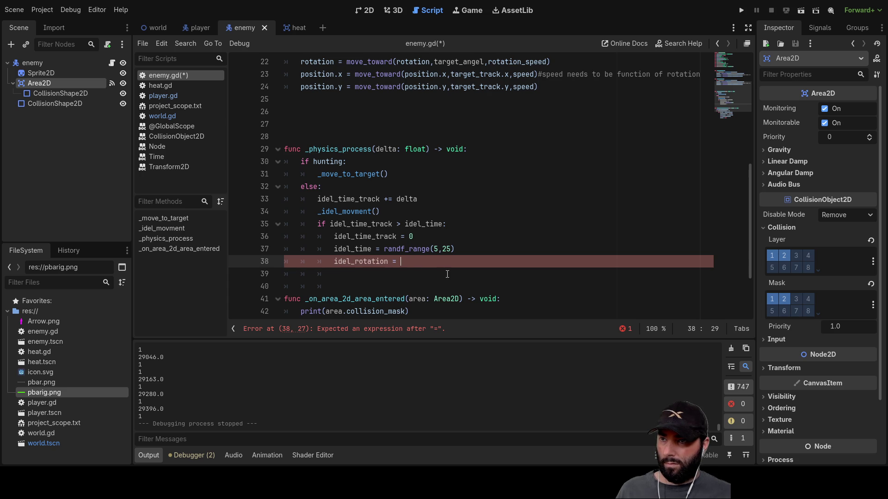
{"action": "left_click_drag", "start_coordinate": [384, 249], "coordinate": [412, 253]}
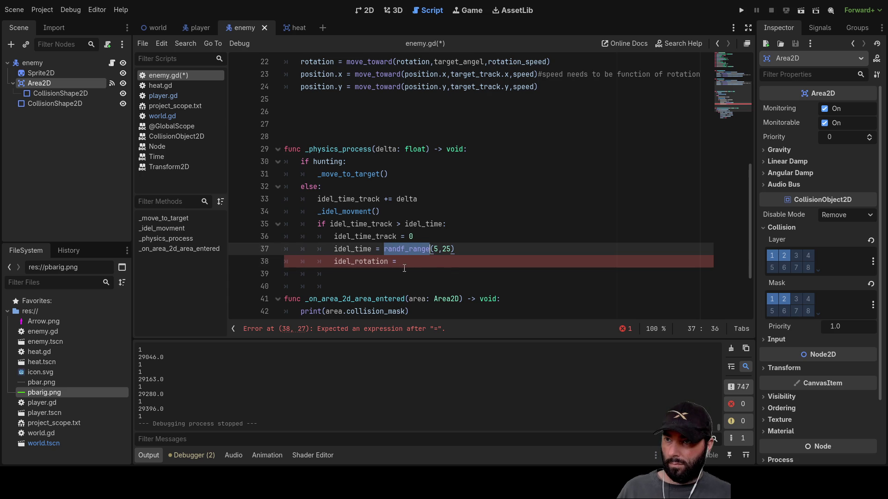
{"action": "left_click", "coordinate": [421, 267]}
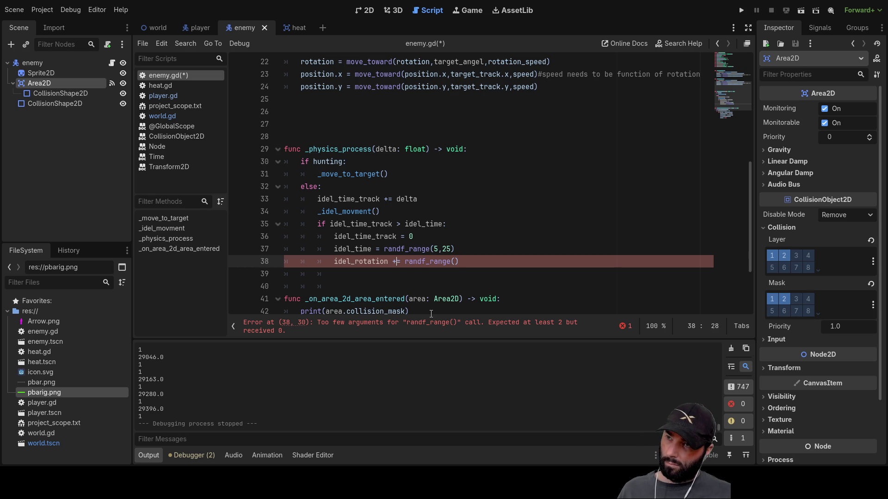
{"action": "type", "text": "fmod"}
{"action": "key", "text": "Return"}
{"action": "key", "text": "End"}
{"action": "type", "text": ")"}
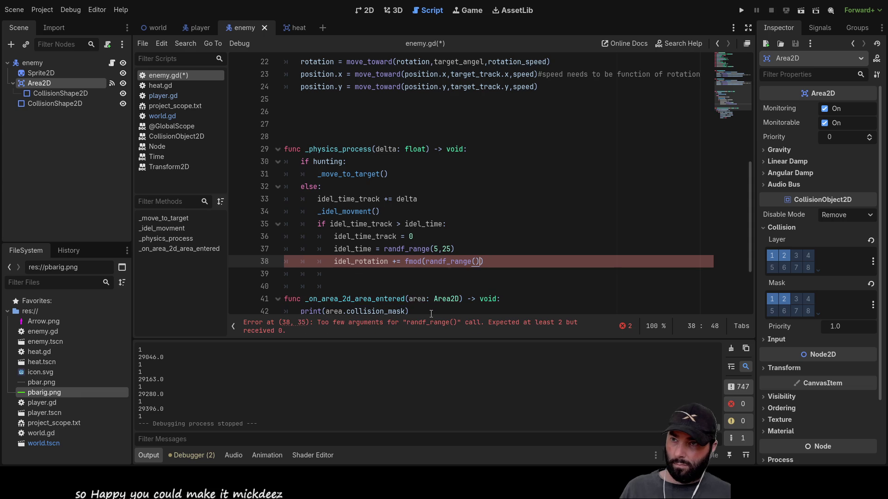
{"action": "type", "text": ",2"}
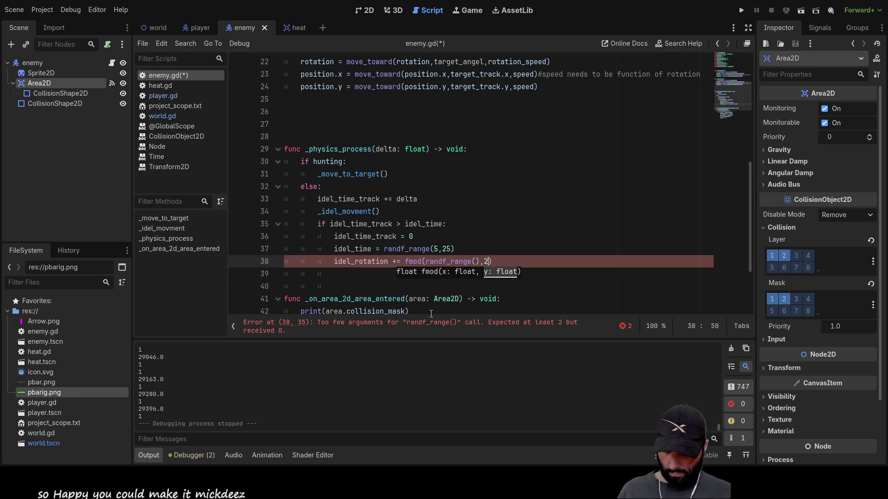
{"action": "type", "text": "PI"}
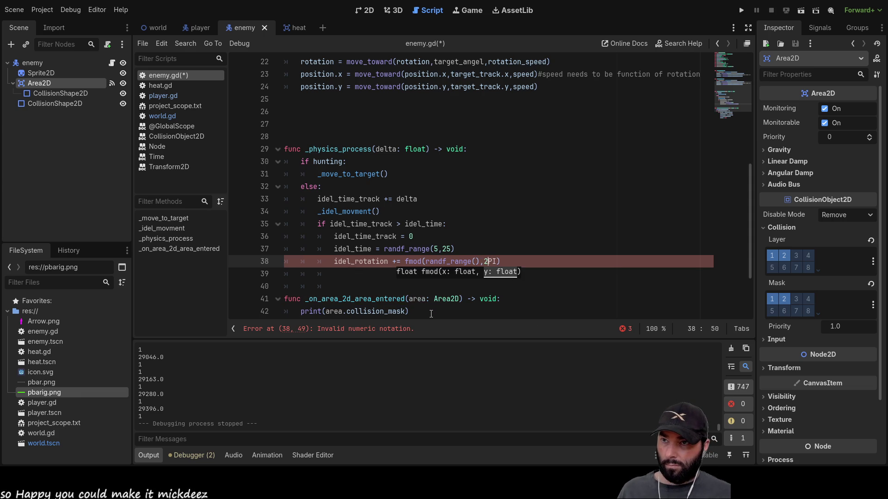
{"action": "type", "text": "*"}
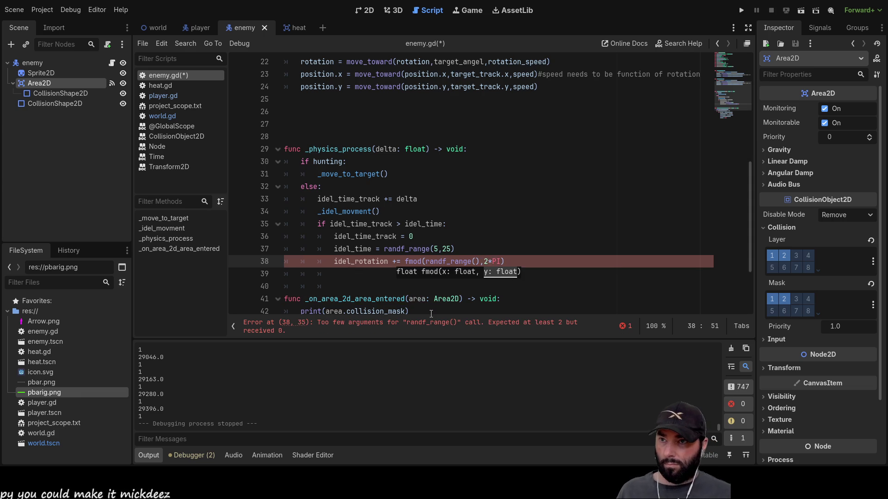
{"action": "key", "text": "Up"}
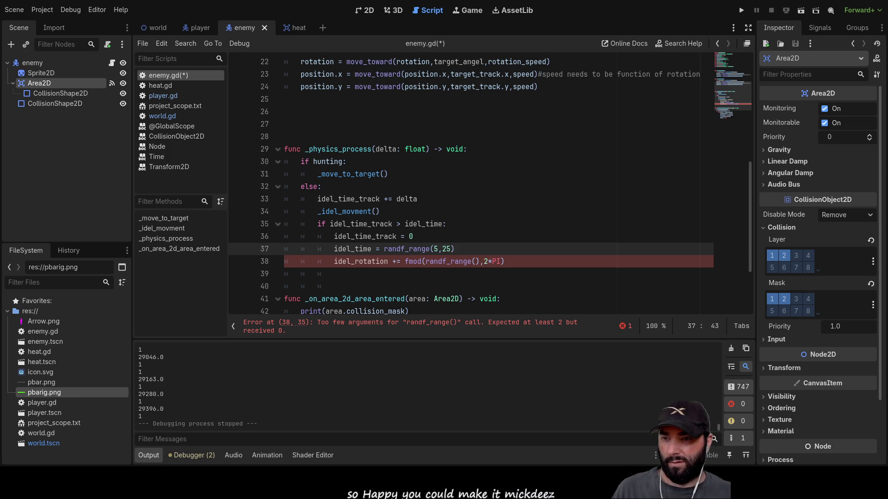
Give randf_range the arguments 1.5*PI,1.5*PI by copying the first value.
{"action": "left_click", "coordinate": [476, 261]}
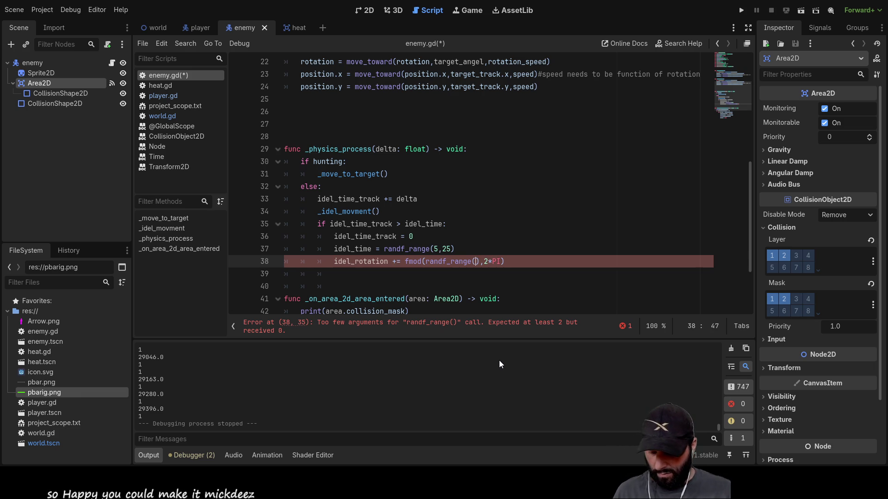
{"action": "type", "text": "1"}
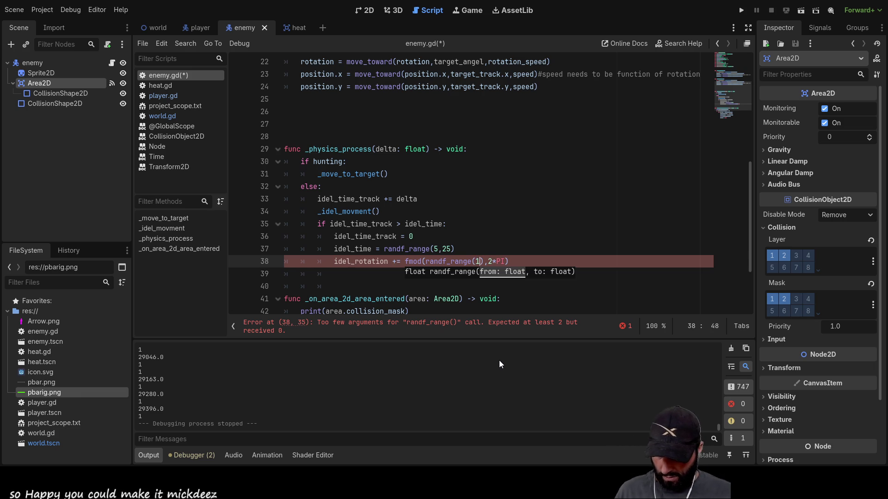
{"action": "type", "text": ".5"}
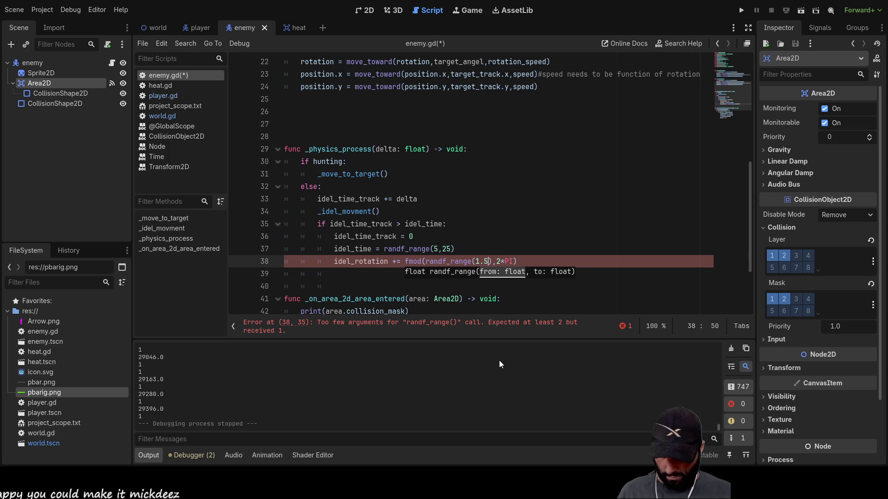
{"action": "type", "text": "*PI"}
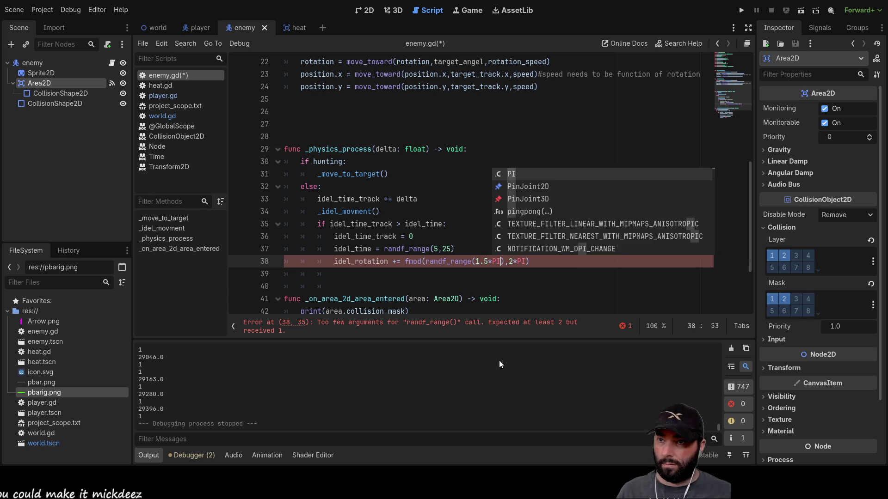
{"action": "type", "text": ","}
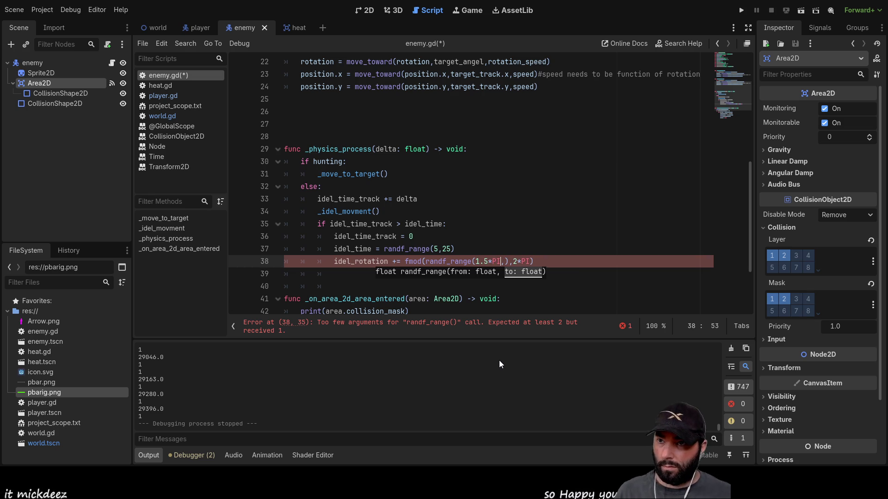
{"action": "key", "text": "Left"}
{"action": "key", "text": "shift+Left"}
{"action": "key", "text": "shift+Left"}
{"action": "key", "text": "shift+Left"}
{"action": "key", "text": "ctrl+c"}
{"action": "key", "text": "Right"}
{"action": "key", "text": "Right"}
{"action": "key", "text": "ctrl+v"}
Make the lower bound negative so the call reads randf_range(-1.5*PI,1.5*PI).
{"action": "key", "text": "Left"}
{"action": "key", "text": "Left"}
{"action": "key", "text": "Left"}
{"action": "type", "text": "-"}
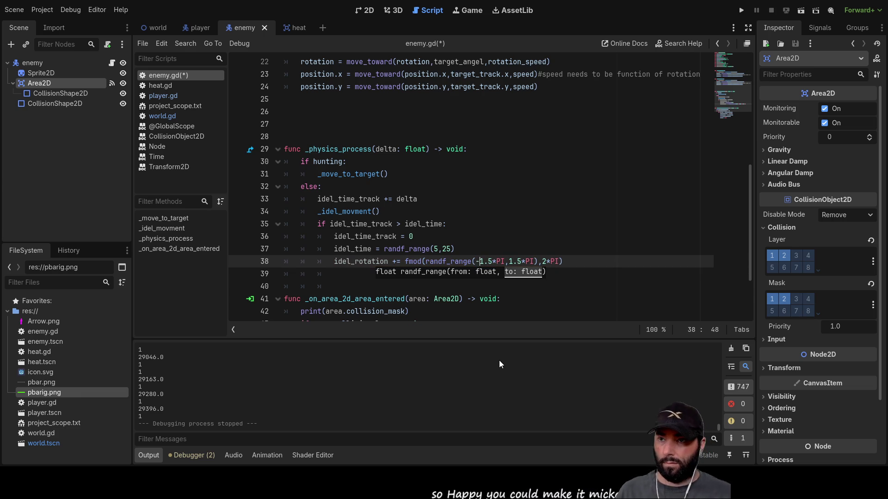
{"action": "key", "text": "Right"}
{"action": "key", "text": "Right"}
{"action": "key", "text": "Right"}
{"action": "key", "text": "Right"}
{"action": "key", "text": "Right"}
{"action": "key", "text": "Right"}
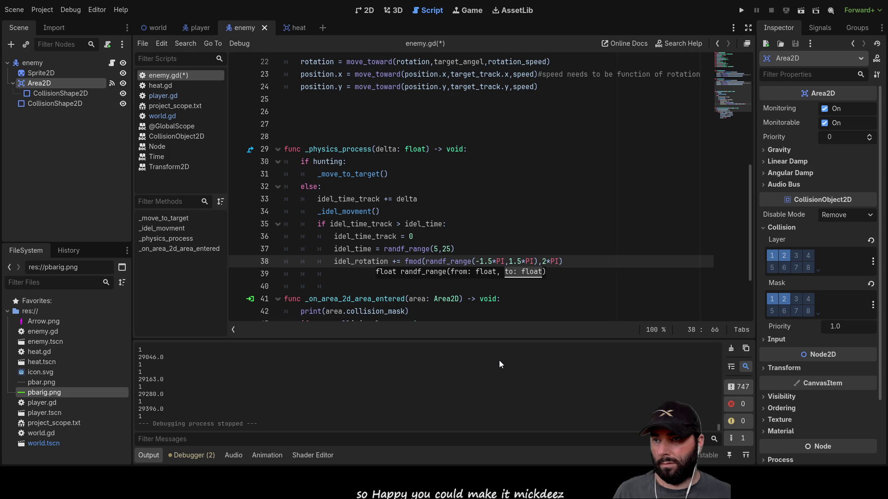
{"action": "key", "text": "Left"}
{"action": "key", "text": "Left"}
{"action": "key", "text": "Left"}
{"action": "key", "text": "End"}
{"action": "key", "text": "Down"}
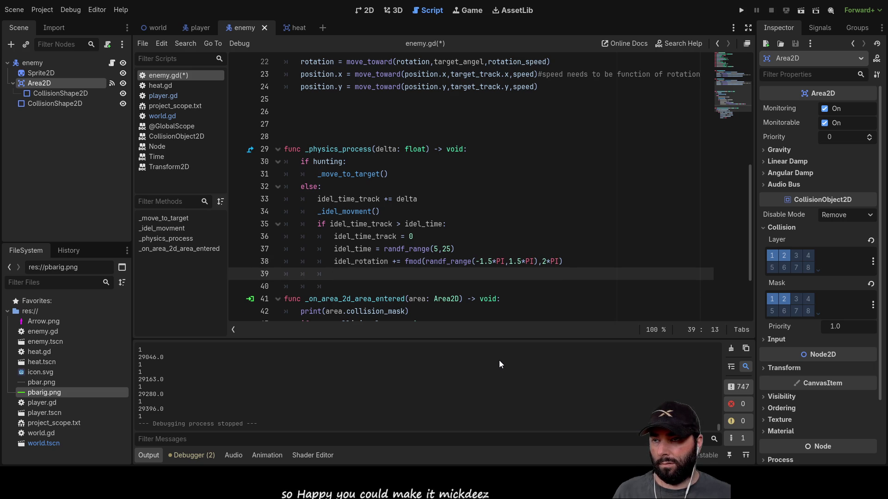
{"action": "scroll", "coordinate": [340, 211], "scroll_direction": "up", "scroll_amount": 4}
{"action": "scroll", "coordinate": [340, 210], "scroll_direction": "up", "scroll_amount": 3}
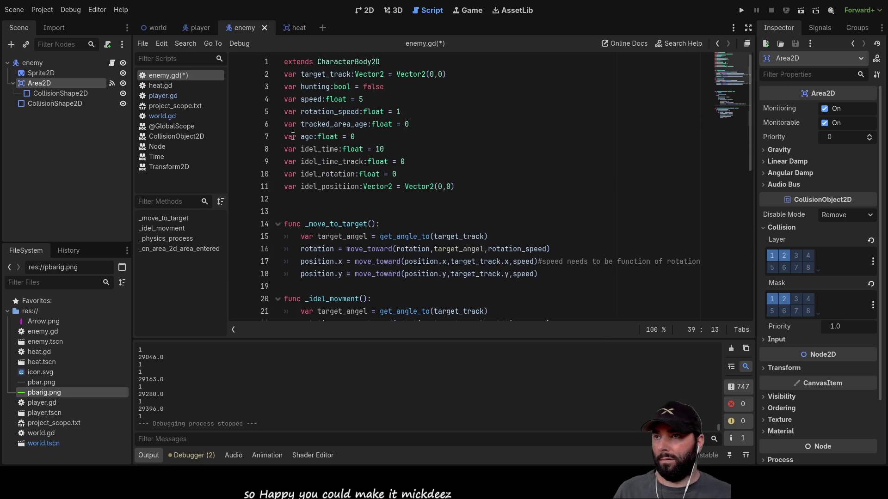
Start the line 39 assignment idel_positiion = position.x + randf_range(0,.
{"action": "double_click", "coordinate": [338, 187]}
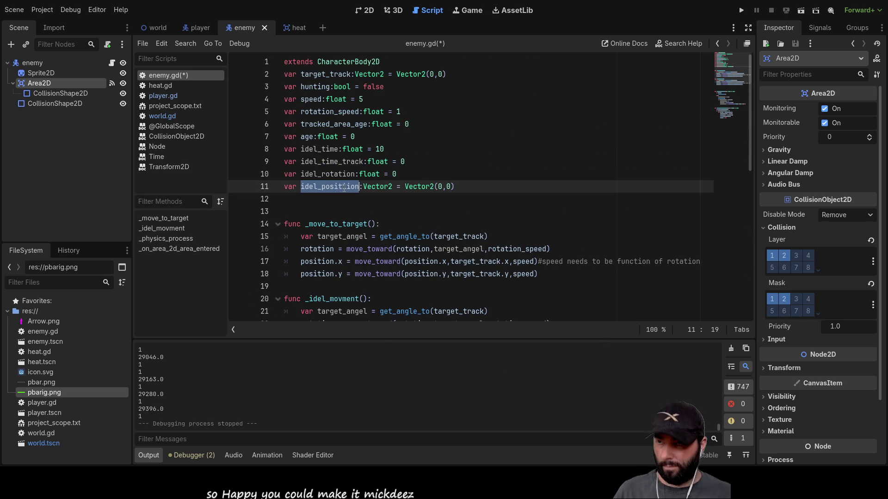
{"action": "scroll", "coordinate": [338, 187], "scroll_direction": "down", "scroll_amount": 8}
{"action": "left_click", "coordinate": [353, 236]}
{"action": "type", "text": "idel_positiion = "}
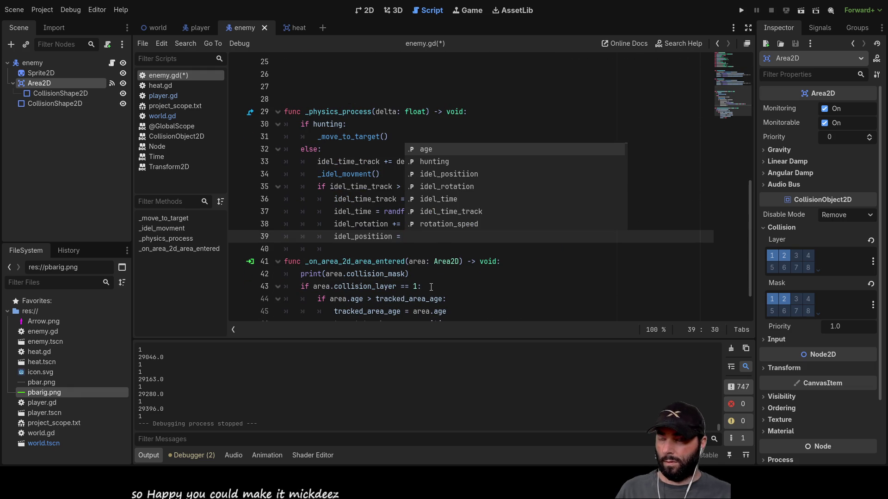
{"action": "type", "text": "positiob"}
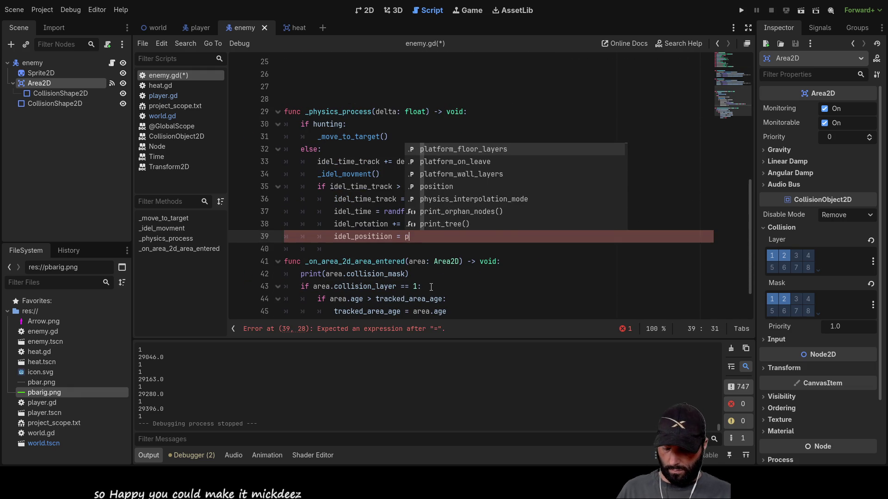
{"action": "key", "text": "BackSpace"}
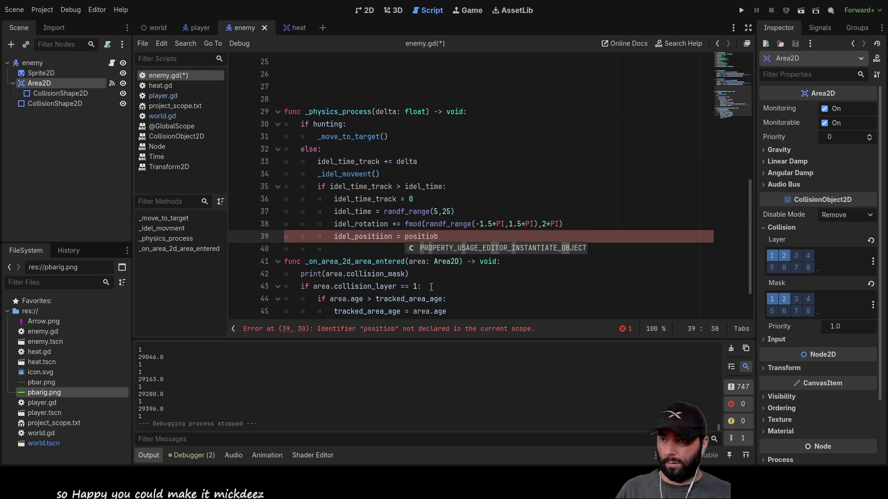
{"action": "type", "text": "n"}
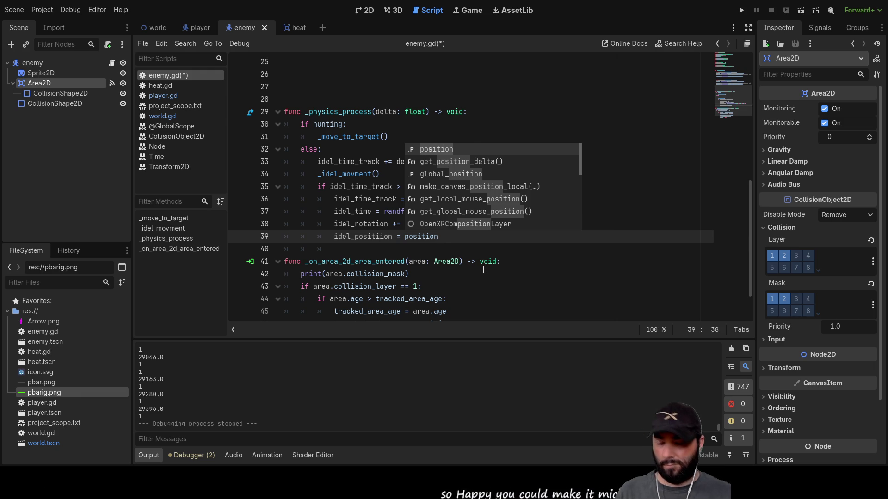
{"action": "type", "text": " +"}
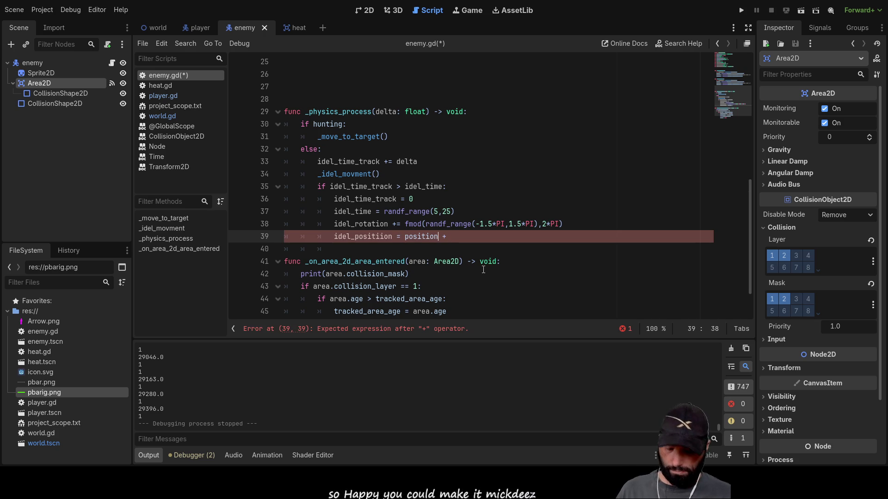
{"action": "key", "text": "ctrl+space"}
{"action": "key", "text": "Escape"}
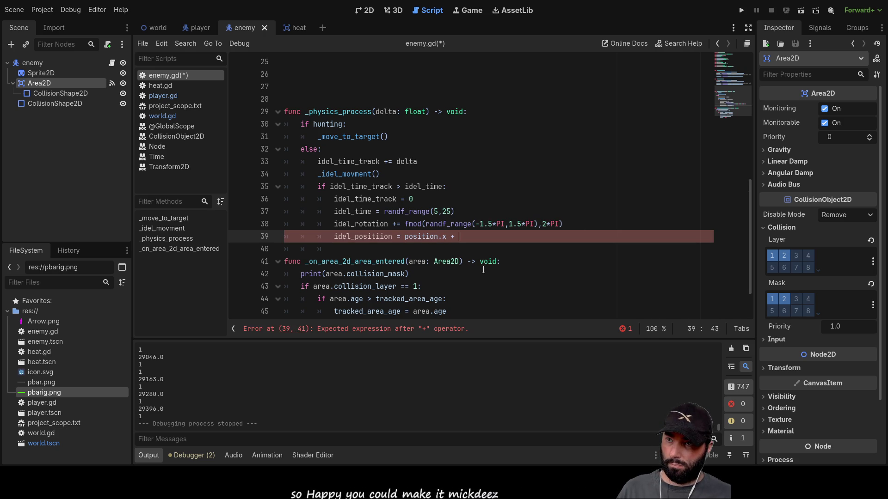
{"action": "key", "text": "Up"}
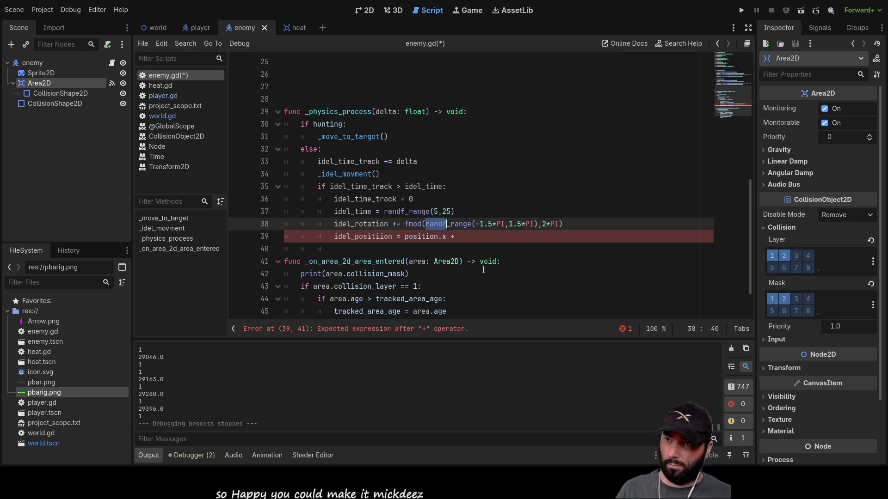
{"action": "key", "text": "shift+Right"}
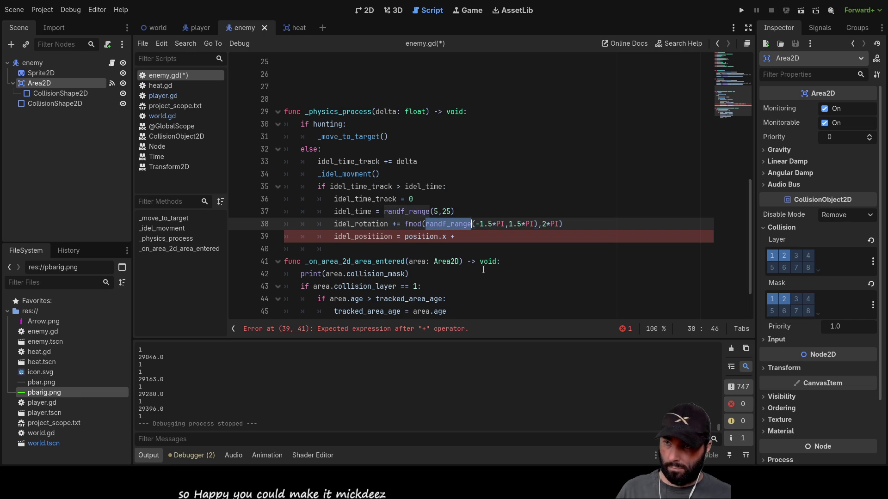
{"action": "key", "text": "Down"}
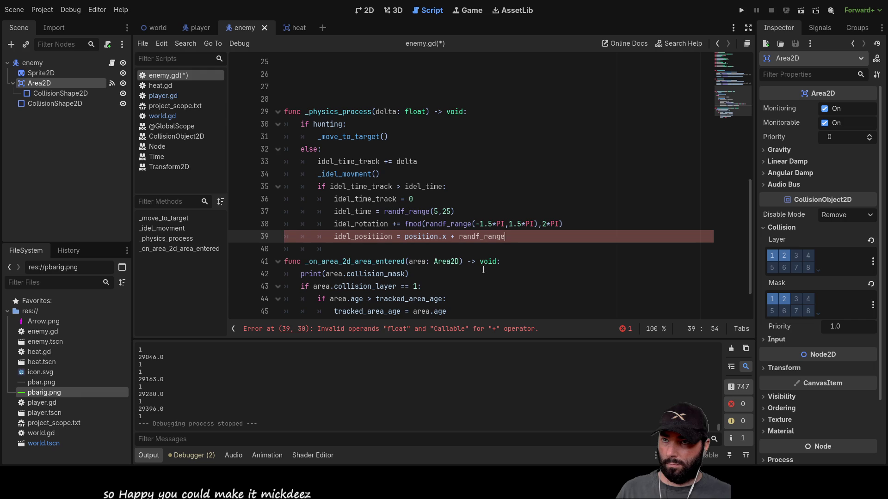
{"action": "type", "text": "("}
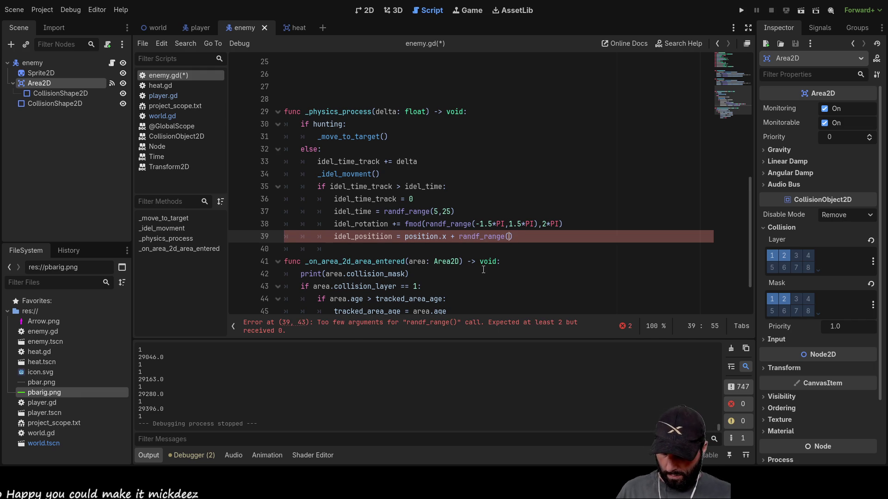
{"action": "type", "text": "0,"}
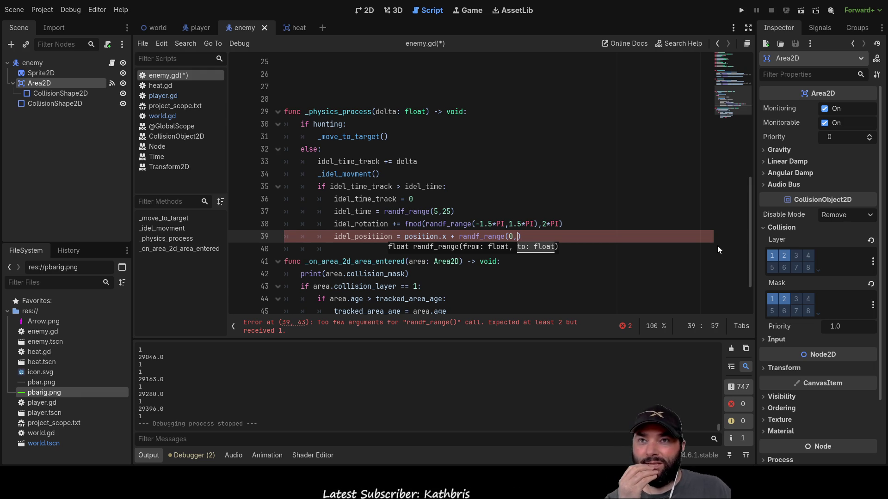
Test-run the project, comment out unfinished line 39 with Ctrl+K, and run again.
{"action": "left_click", "coordinate": [740, 11]}
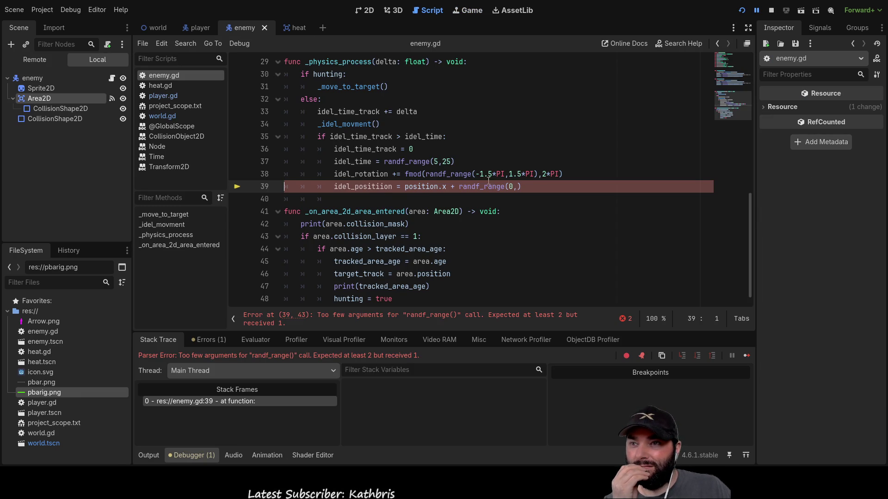
{"action": "left_click", "coordinate": [374, 186]}
{"action": "key", "text": "ctrl+k"}
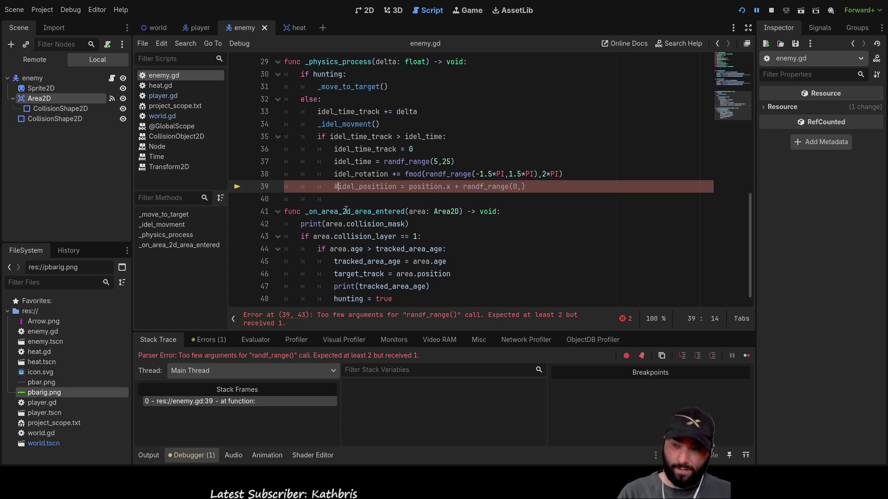
{"action": "left_click", "coordinate": [742, 11]}
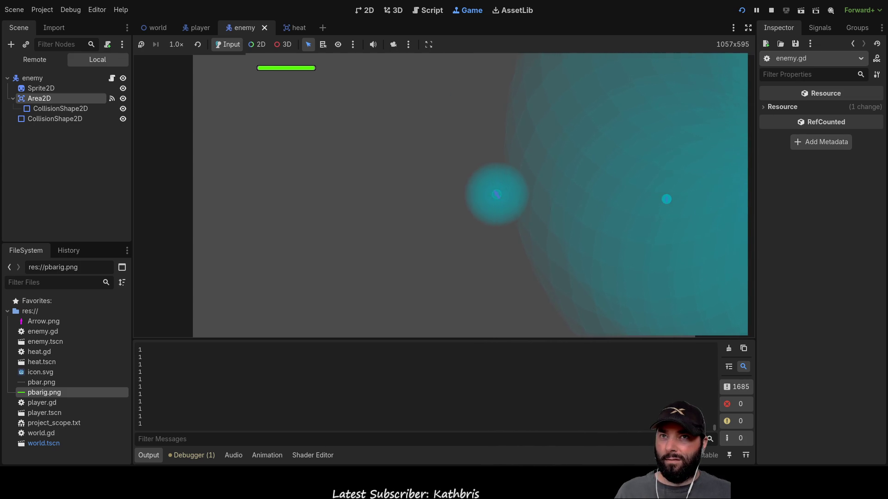
Stop the running game to return to the Script editor.
{"action": "left_click", "coordinate": [771, 10]}
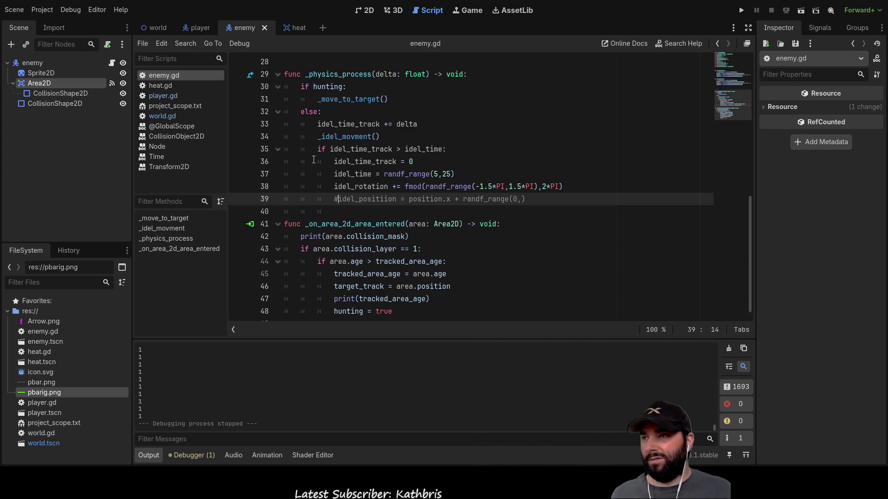
Look through the heat.gd and player.gd scripts, then switch back to enemy.gd.
{"action": "left_click", "coordinate": [296, 28]}
{"action": "left_click", "coordinate": [254, 27]}
{"action": "left_click", "coordinate": [202, 27]}
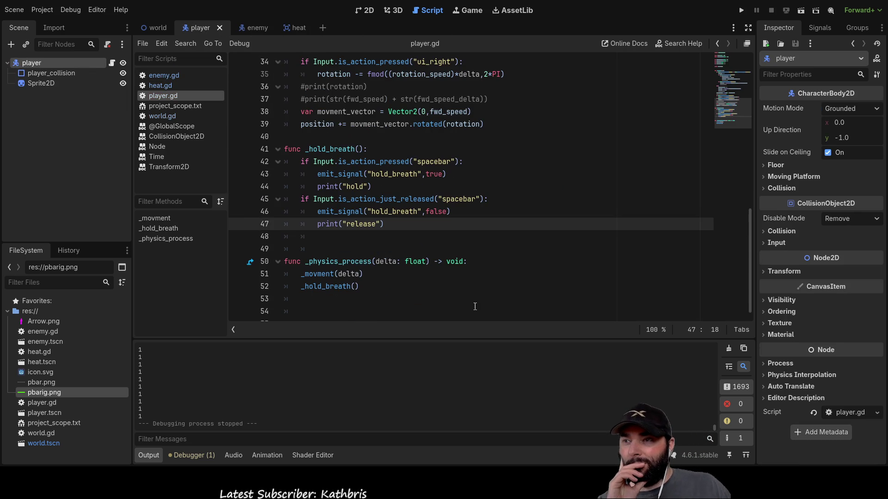
{"action": "scroll", "coordinate": [391, 250], "scroll_direction": "up", "scroll_amount": 5}
{"action": "scroll", "coordinate": [391, 250], "scroll_direction": "up", "scroll_amount": 1}
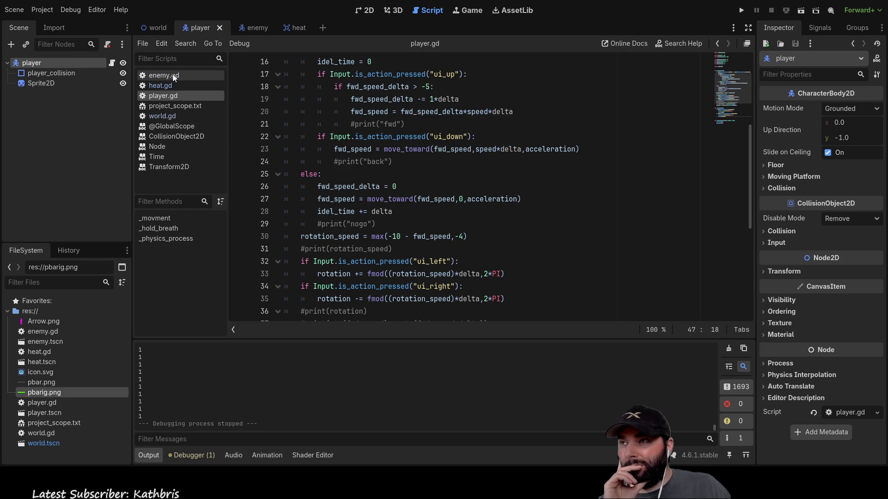
{"action": "scroll", "coordinate": [476, 245], "scroll_direction": "down", "scroll_amount": 1}
{"action": "scroll", "coordinate": [476, 245], "scroll_direction": "down", "scroll_amount": 4}
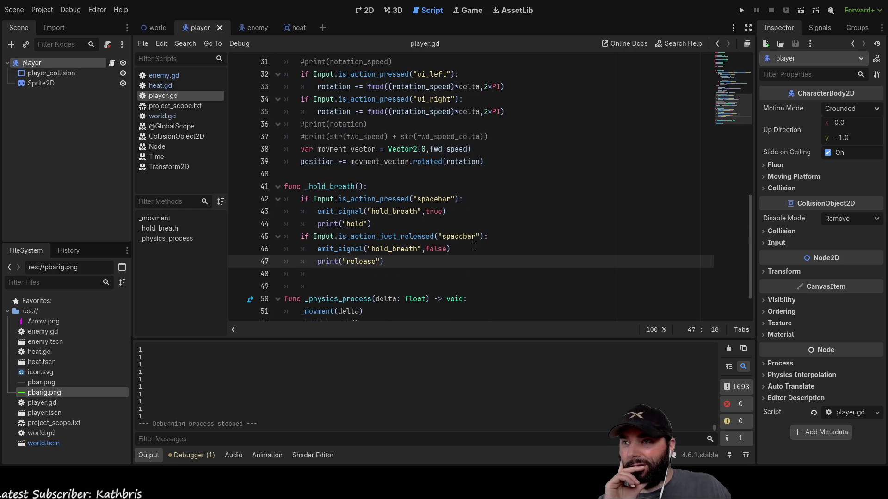
{"action": "scroll", "coordinate": [461, 225], "scroll_direction": "up", "scroll_amount": 2}
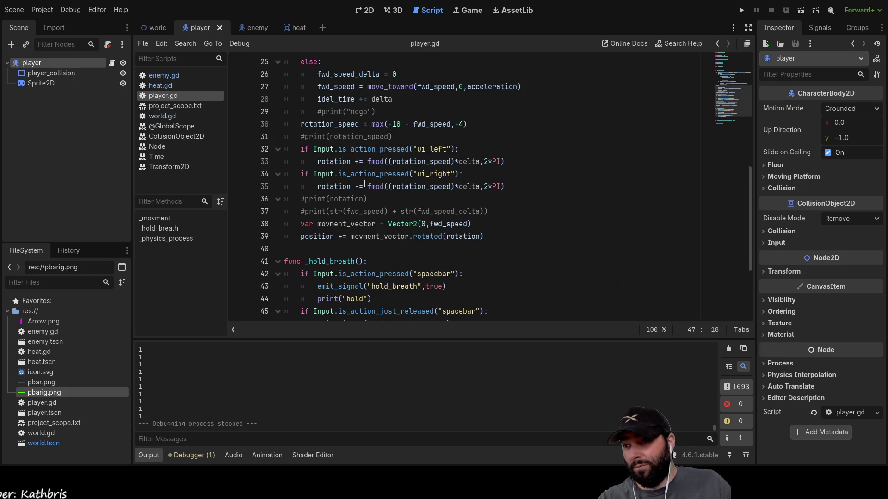
{"action": "left_click", "coordinate": [247, 27]}
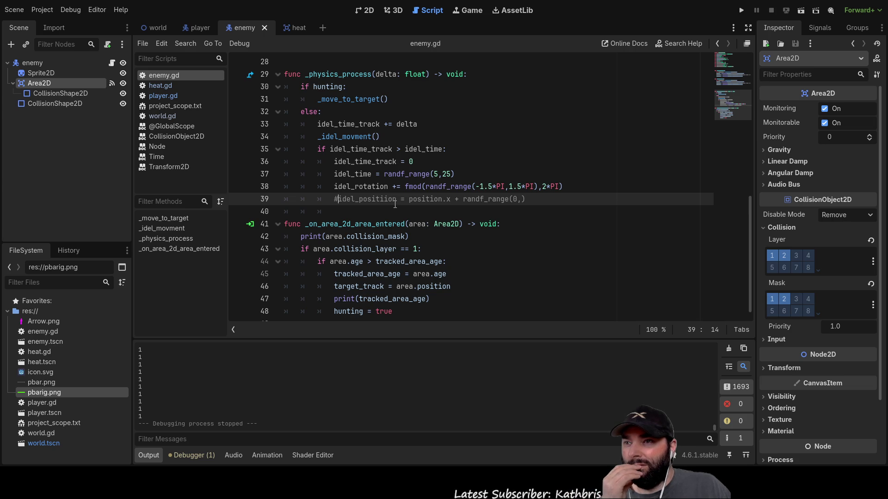
Inspect the _move_to_target call in the physics loop and the variable declarations.
{"action": "scroll", "coordinate": [395, 205], "scroll_direction": "up", "scroll_amount": 1}
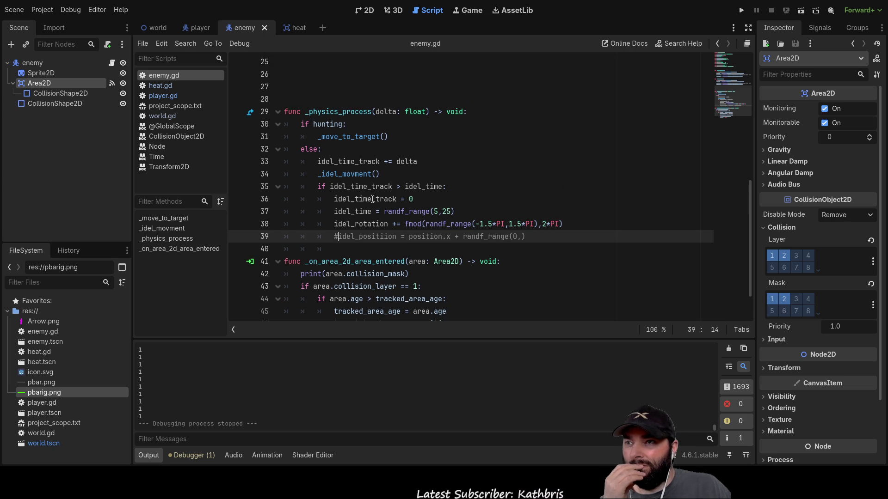
{"action": "double_click", "coordinate": [349, 136]}
{"action": "scroll", "coordinate": [448, 211], "scroll_direction": "down", "scroll_amount": 1}
{"action": "scroll", "coordinate": [448, 211], "scroll_direction": "up", "scroll_amount": 6}
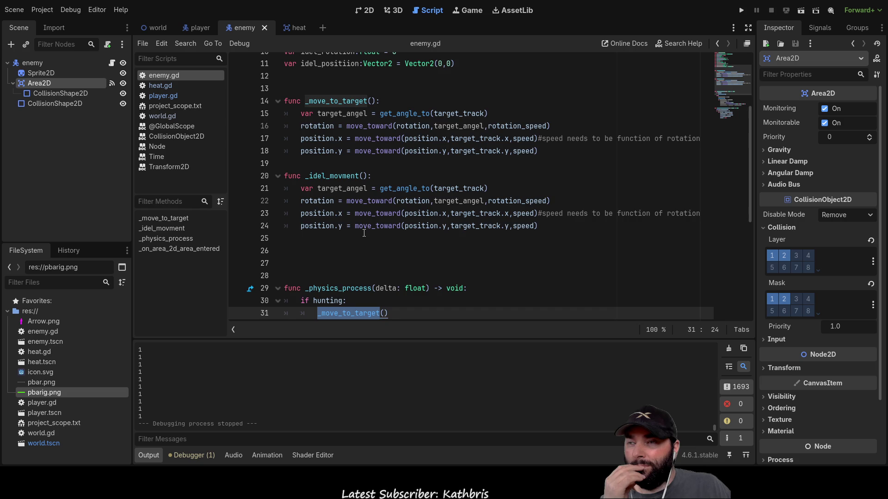
{"action": "scroll", "coordinate": [364, 233], "scroll_direction": "up", "scroll_amount": 1}
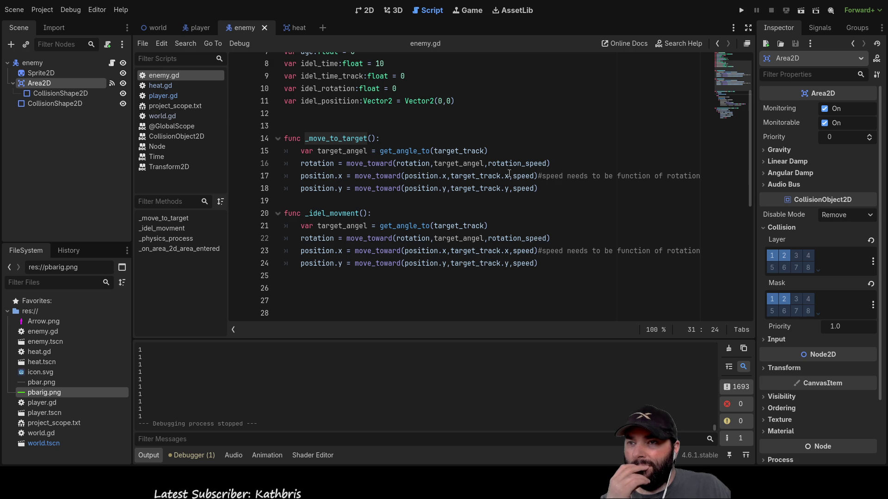
{"action": "scroll", "coordinate": [430, 199], "scroll_direction": "down", "scroll_amount": 6}
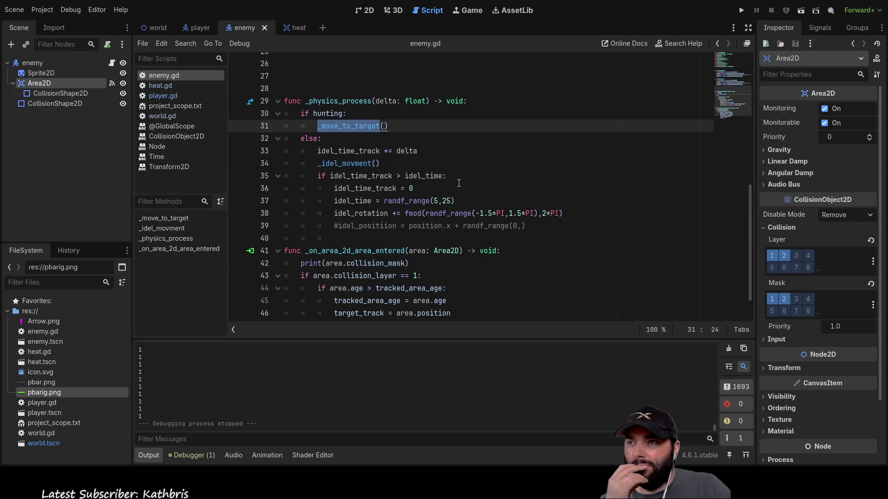
{"action": "scroll", "coordinate": [313, 151], "scroll_direction": "up", "scroll_amount": 6}
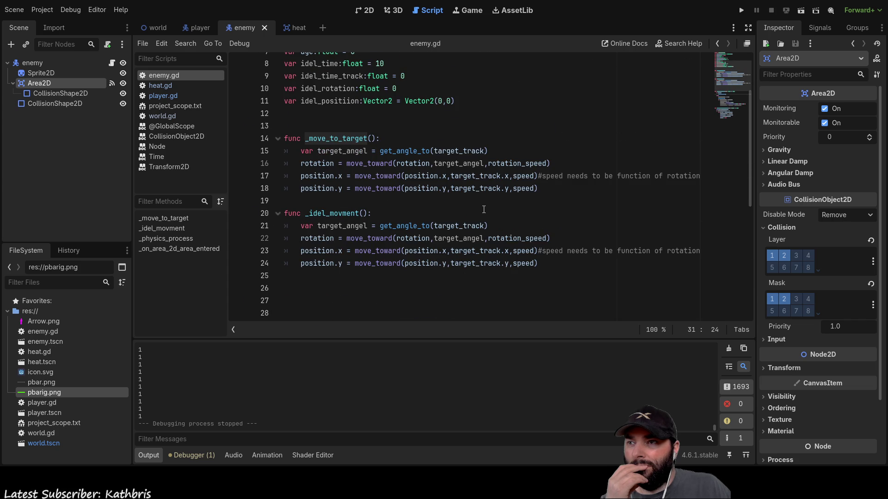
{"action": "scroll", "coordinate": [483, 210], "scroll_direction": "down", "scroll_amount": 4}
{"action": "scroll", "coordinate": [437, 210], "scroll_direction": "up", "scroll_amount": 6}
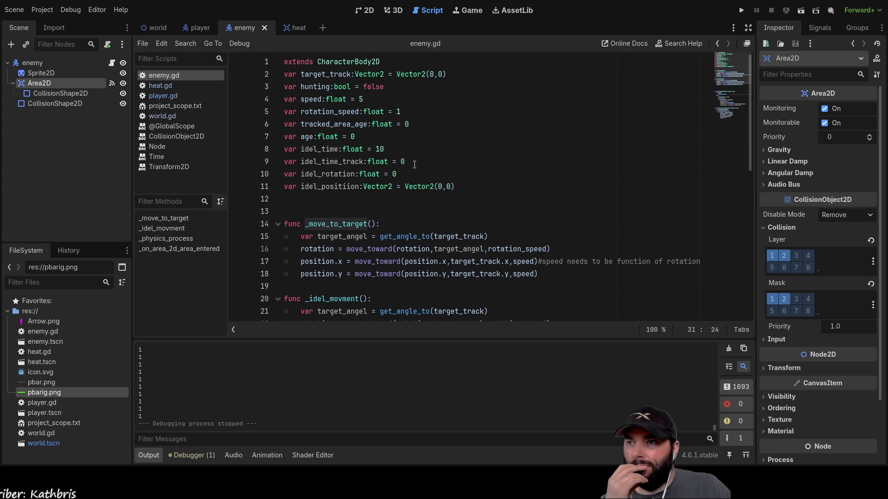
Try replacing idel_positiion's Vector2(0,0) default with position, then revert to Vector2(0,0).
{"action": "left_click_drag", "start_coordinate": [453, 186], "coordinate": [405, 189]}
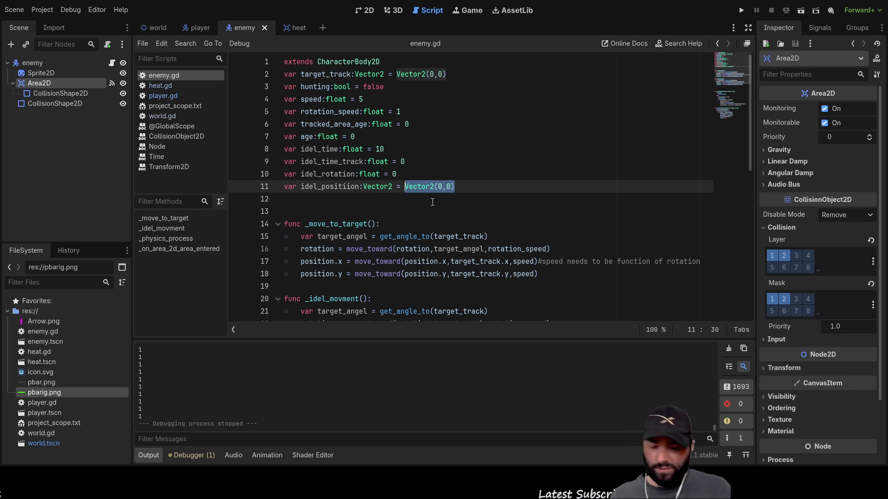
{"action": "type", "text": "position"}
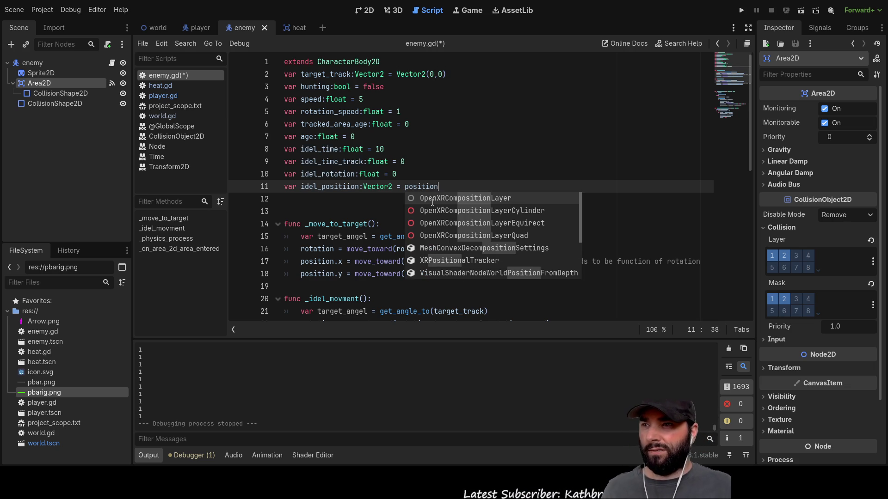
{"action": "key", "text": "BackSpace"}
{"action": "key", "text": "BackSpace"}
{"action": "key", "text": "BackSpace"}
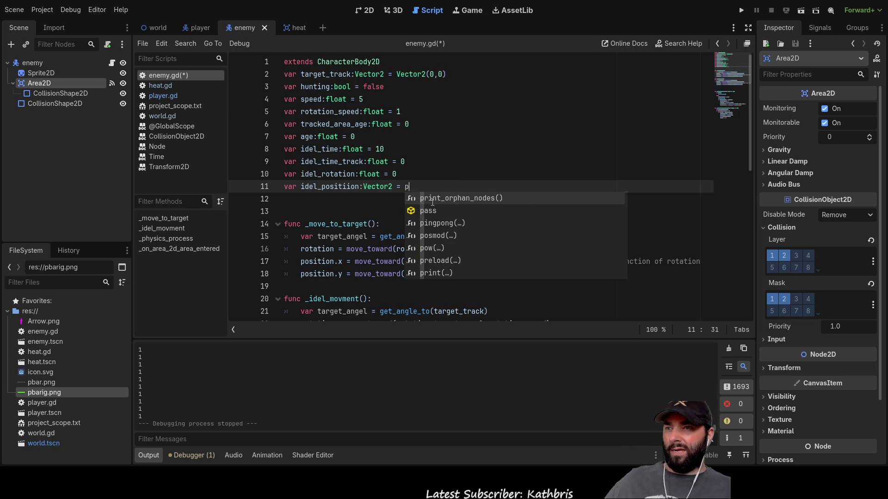
{"action": "type", "text": "position"}
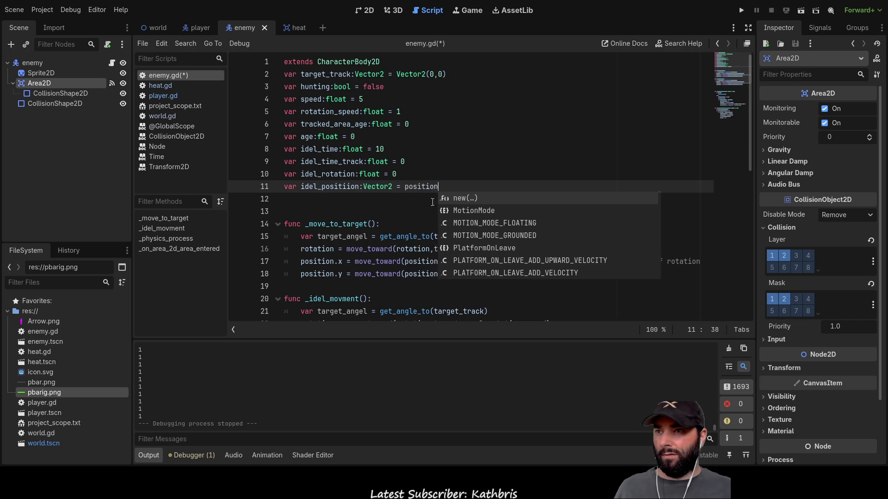
{"action": "key", "text": "alt+Left"}
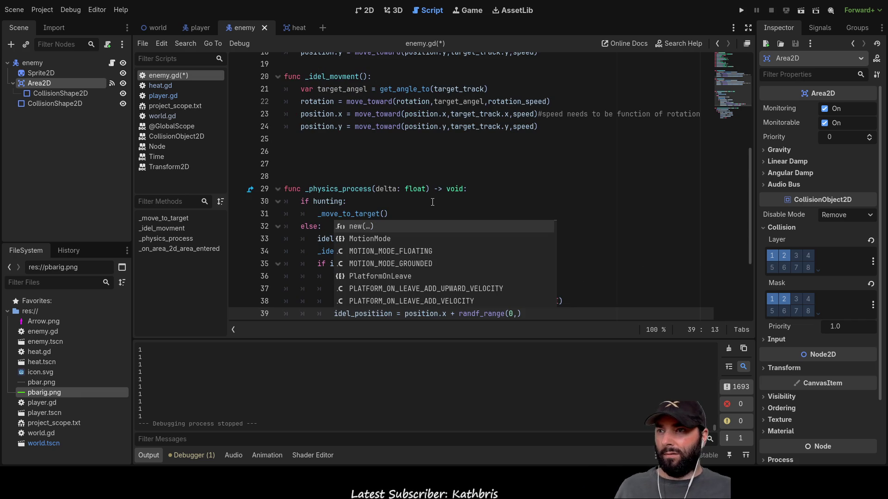
{"action": "scroll", "coordinate": [393, 196], "scroll_direction": "up", "scroll_amount": 6}
{"action": "scroll", "coordinate": [363, 192], "scroll_direction": "down", "scroll_amount": 4}
{"action": "left_click", "coordinate": [363, 204]}
{"action": "scroll", "coordinate": [333, 203], "scroll_direction": "up", "scroll_amount": 5}
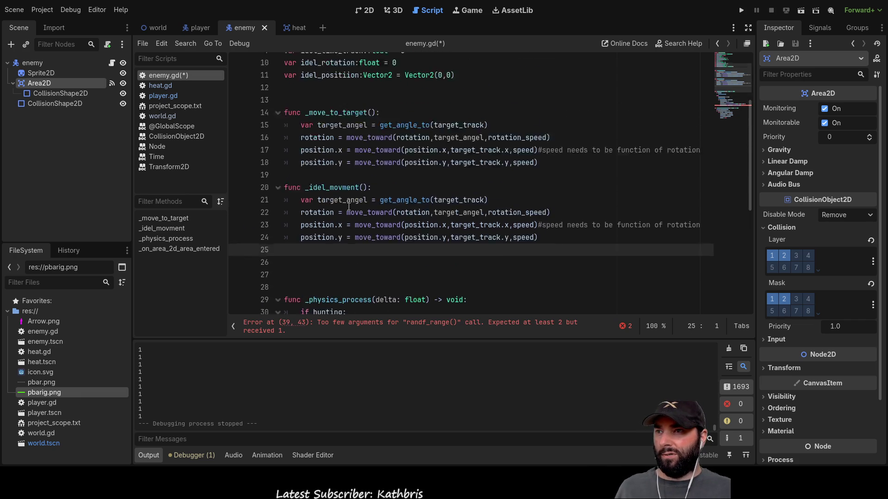
{"action": "left_click", "coordinate": [285, 204]}
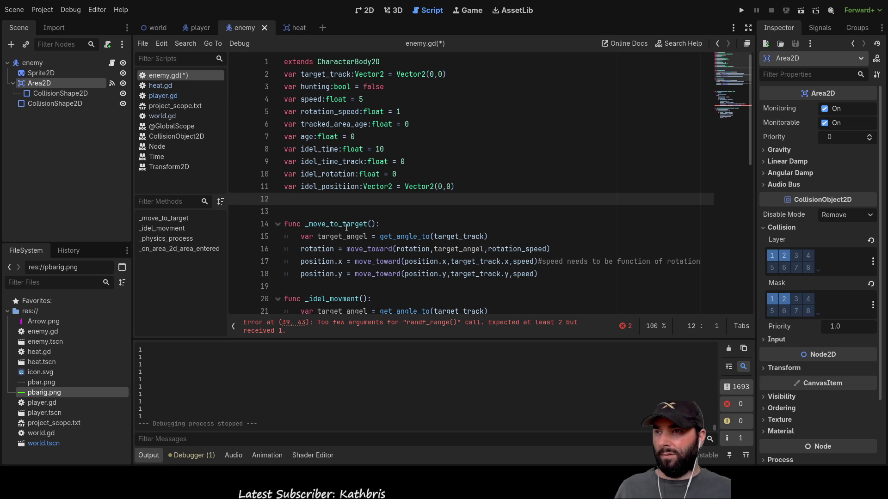
Copy the 'func _ready() -> void:' header from heat.gd into enemy.gd at line 14.
{"action": "key", "text": "Return"}
{"action": "key", "text": "Return"}
{"action": "type", "text": "f"}
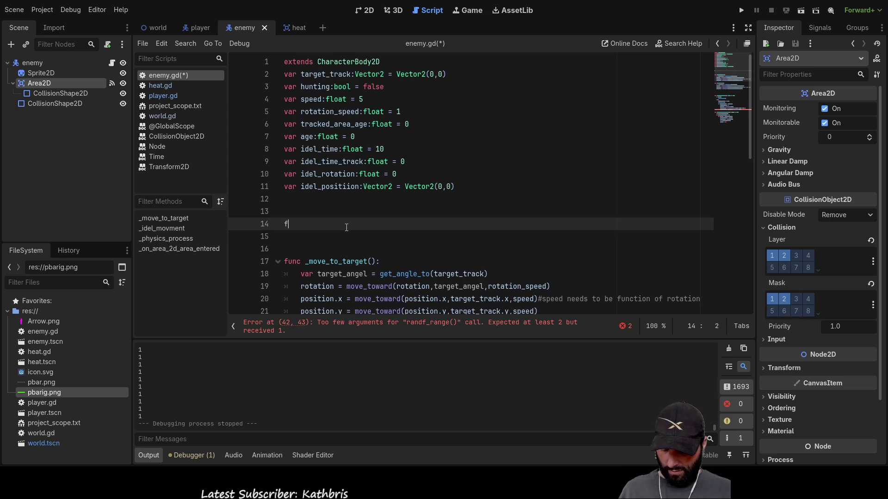
{"action": "type", "text": "unc _o"}
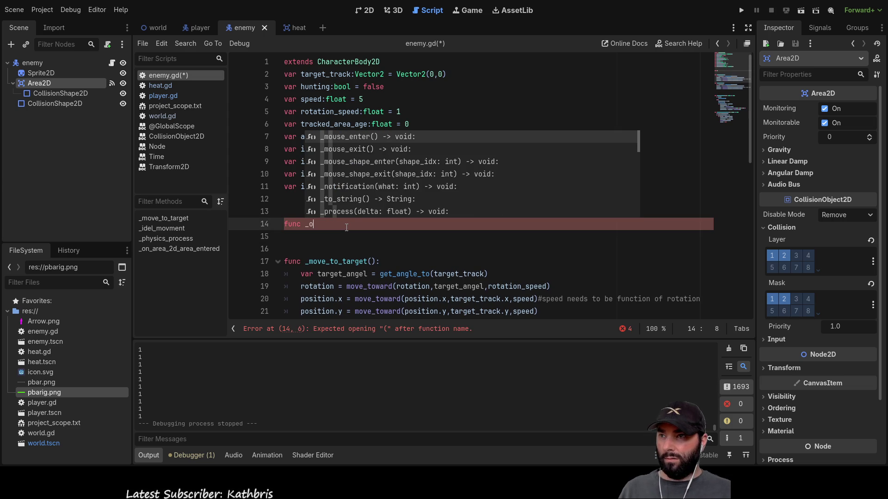
{"action": "type", "text": "n"}
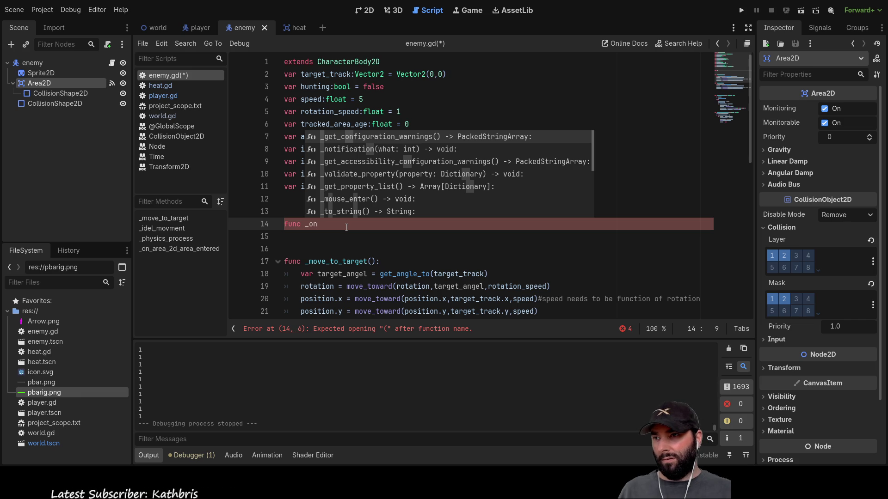
{"action": "key", "text": "BackSpace"}
{"action": "key", "text": "BackSpace"}
{"action": "key", "text": "BackSpace"}
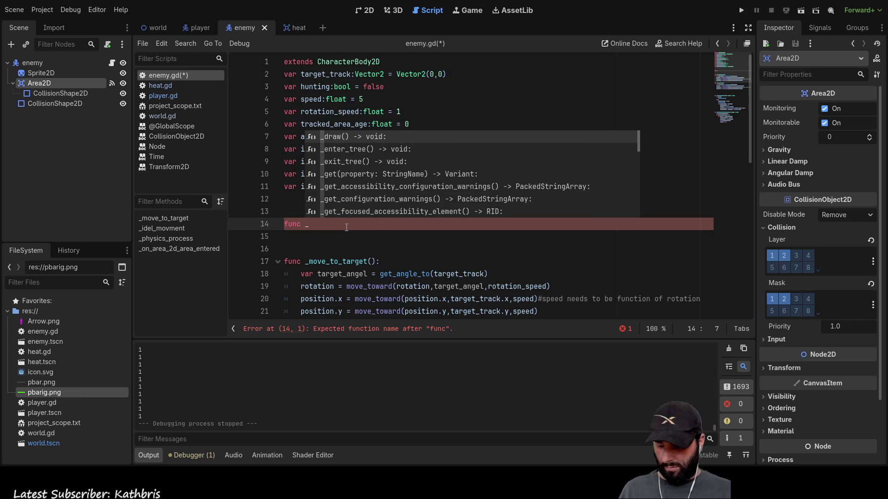
{"action": "type", "text": "_read"}
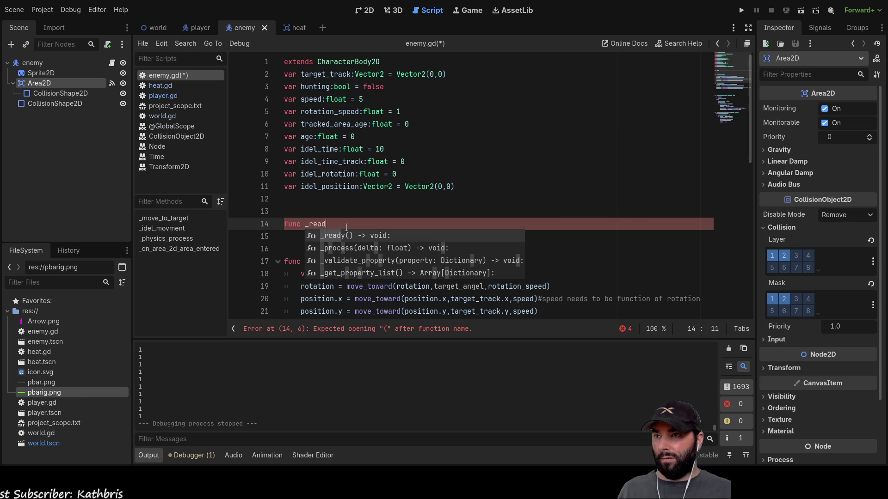
{"action": "key", "text": "BackSpace"}
{"action": "key", "text": "BackSpace"}
{"action": "key", "text": "BackSpace"}
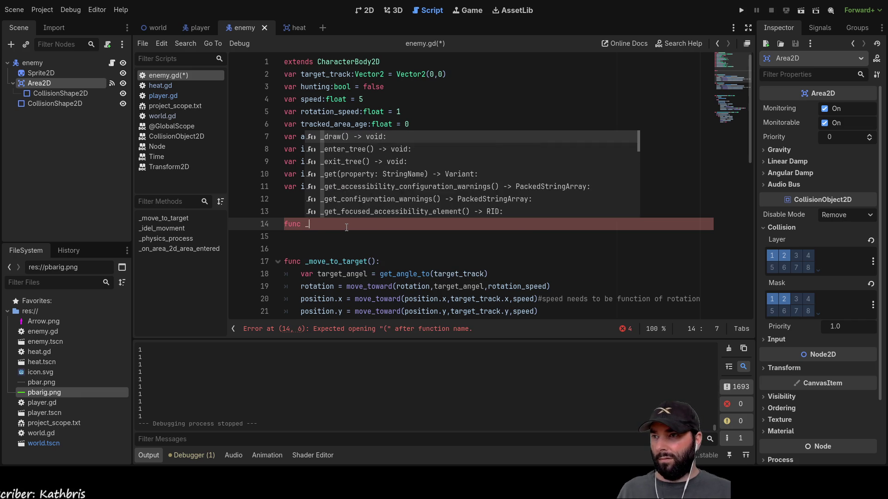
{"action": "left_click", "coordinate": [179, 87]}
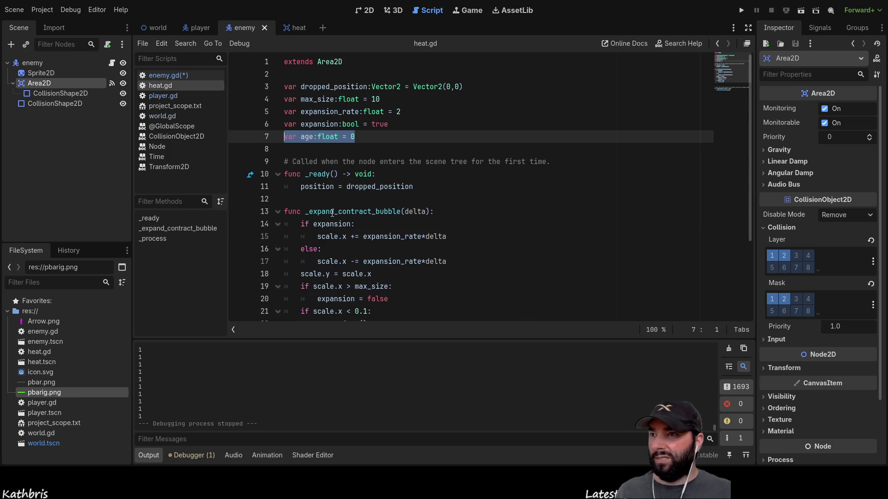
{"action": "left_click_drag", "start_coordinate": [381, 172], "coordinate": [285, 179]}
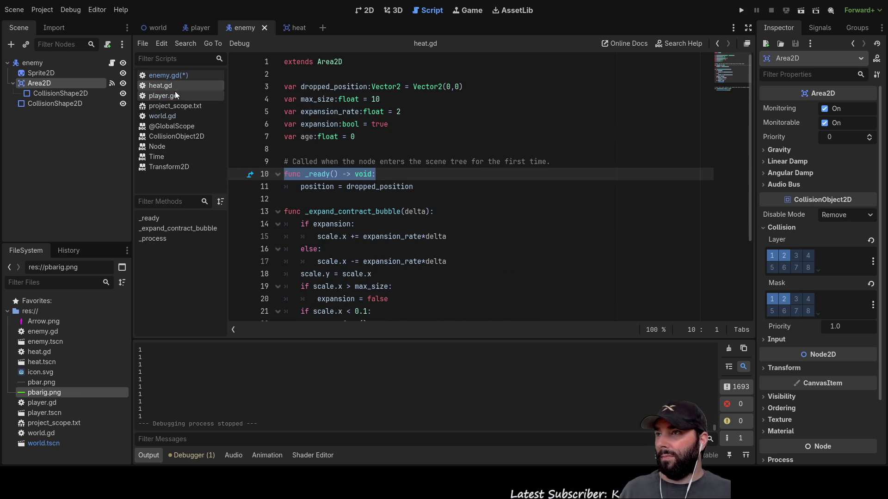
{"action": "left_click", "coordinate": [171, 77]}
{"action": "key", "text": "Escape"}
{"action": "key", "text": "shift+Home"}
{"action": "type", "text": "func _ready() -> void:"}
Add 'idel_positiion = position' as the _ready body, then run the game.
{"action": "left_click", "coordinate": [329, 236]}
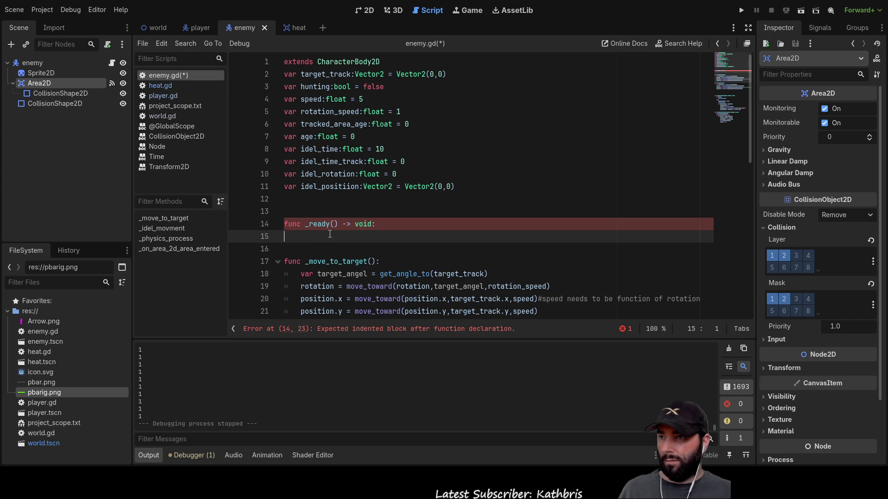
{"action": "double_click", "coordinate": [330, 187]}
{"action": "key", "text": "ctrl+c"}
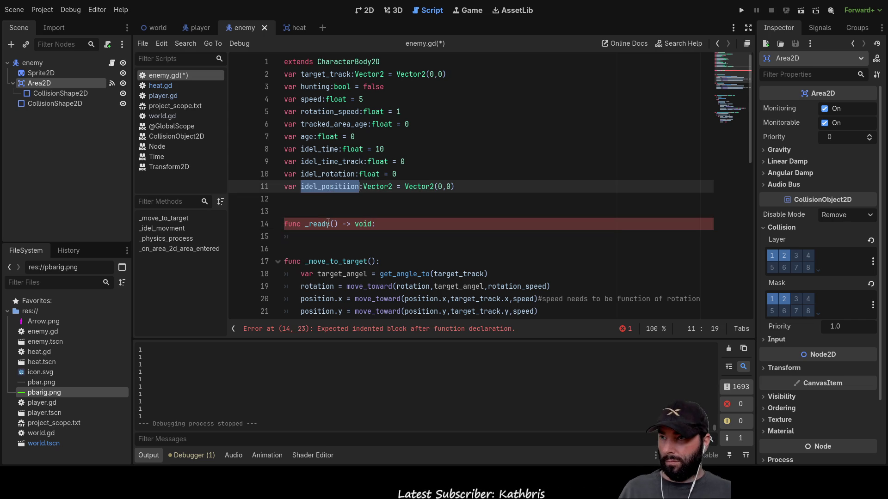
{"action": "left_click", "coordinate": [316, 234]}
{"action": "key", "text": "ctrl+v"}
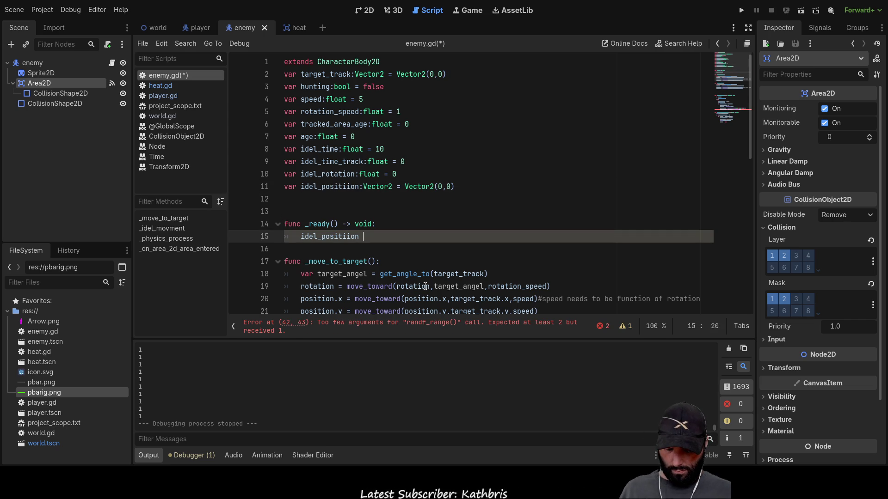
{"action": "type", "text": "= position"}
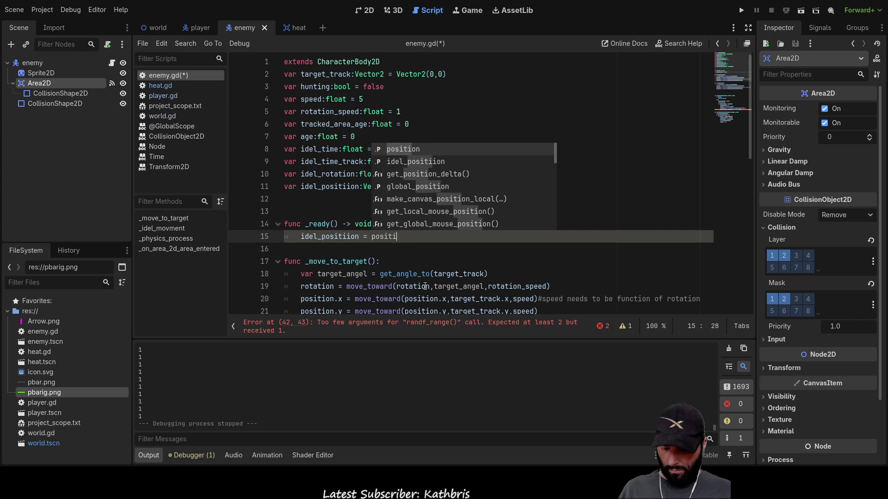
{"action": "key", "text": "Escape"}
{"action": "key", "text": "Down"}
{"action": "scroll", "coordinate": [400, 196], "scroll_direction": "down", "scroll_amount": 3}
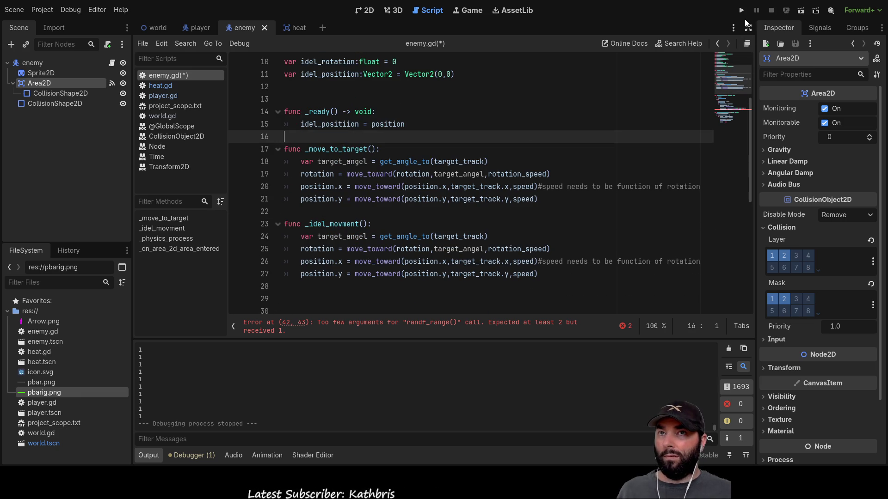
{"action": "left_click", "coordinate": [741, 11]}
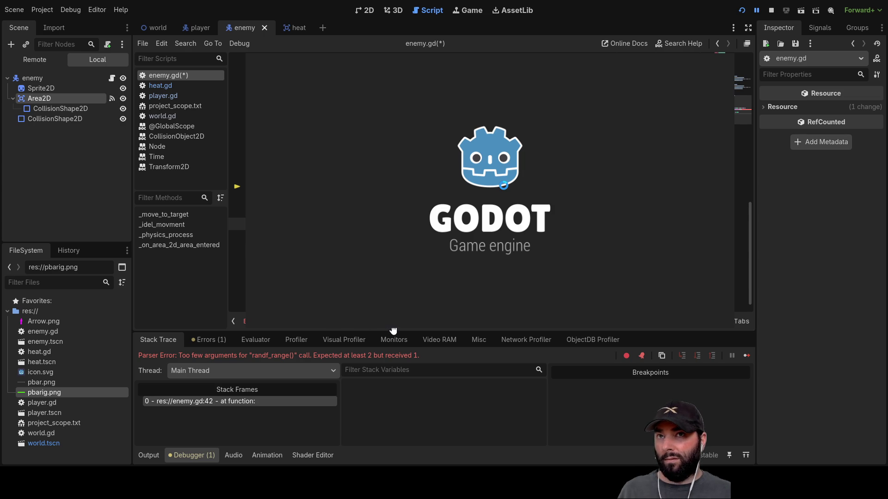
Stop the test run that failed with the randf_range parser error.
{"action": "left_click", "coordinate": [771, 10]}
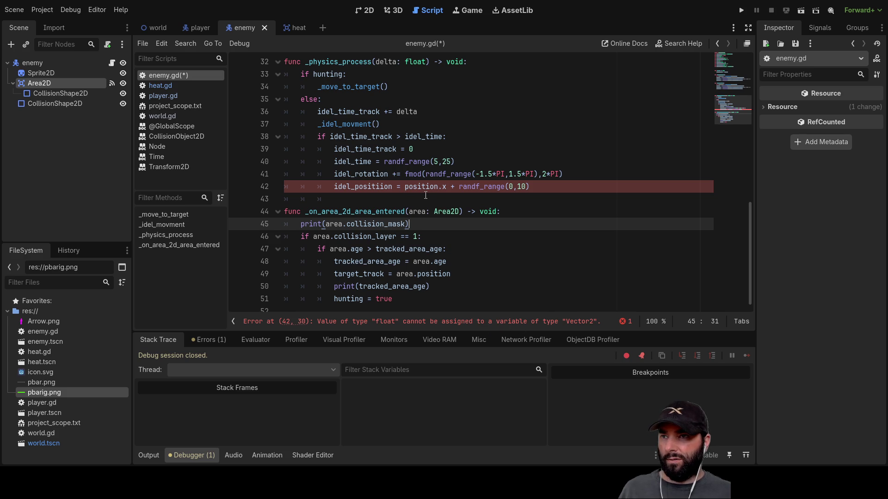
Wrap line 42 as Vector2(position.x + randf_range(0,10), position.y).
{"action": "left_click", "coordinate": [536, 187]}
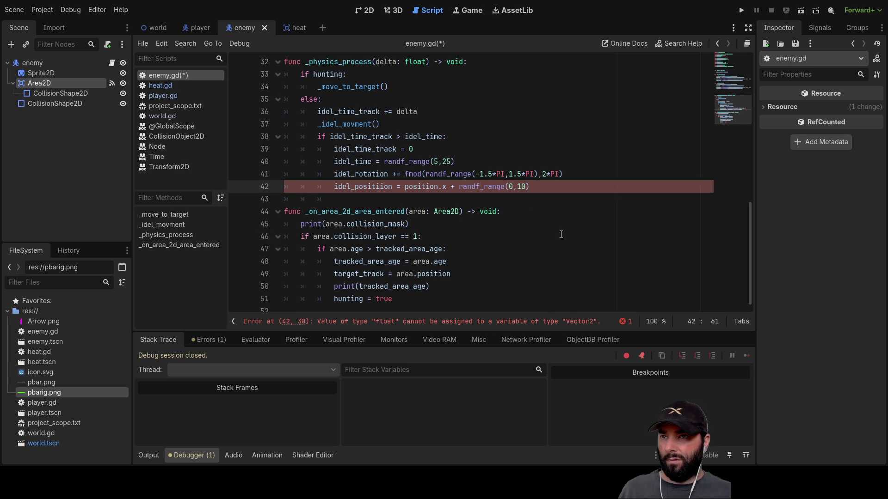
{"action": "type", "text": "position"}
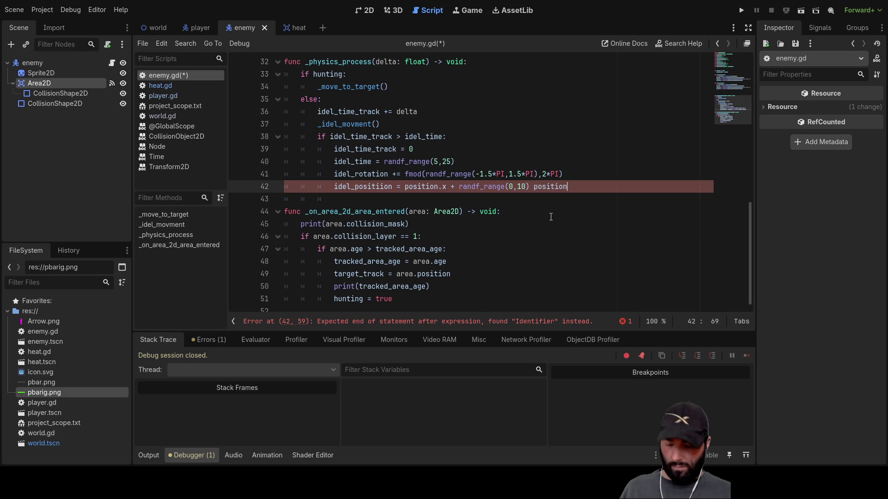
{"action": "type", "text": ".y"}
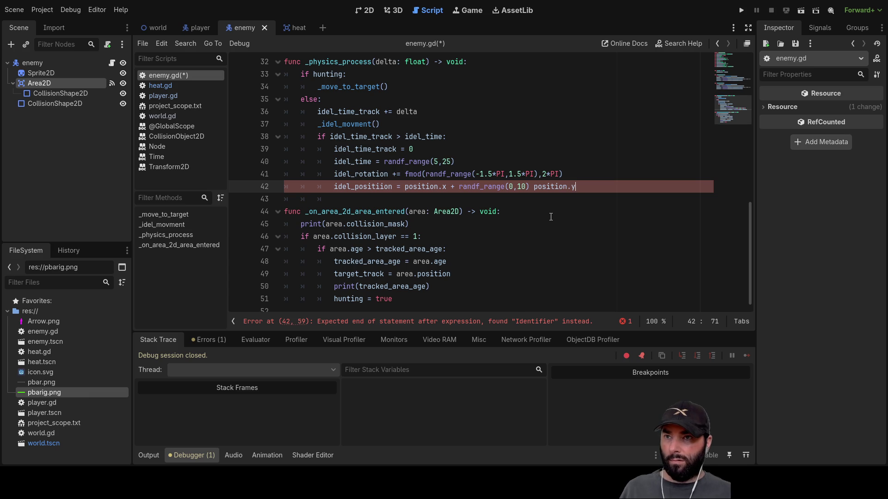
{"action": "key", "text": "Left"}
{"action": "key", "text": "Left"}
{"action": "key", "text": "Left"}
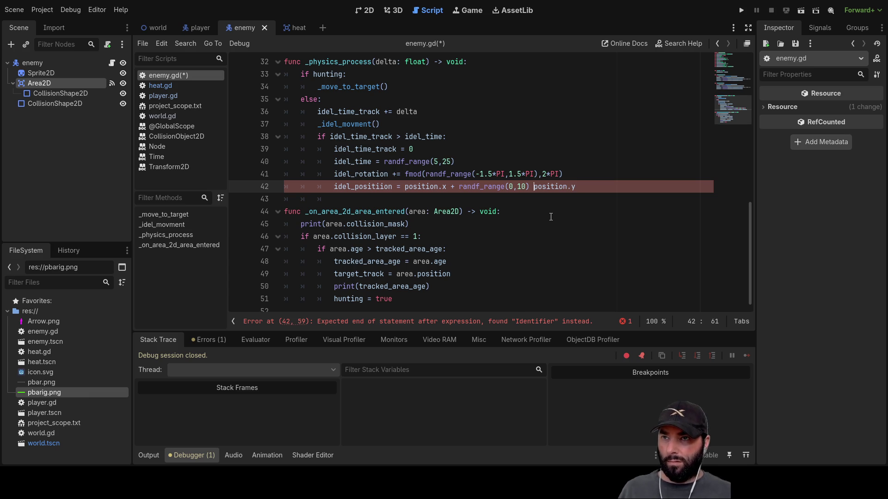
{"action": "type", "text": "+"}
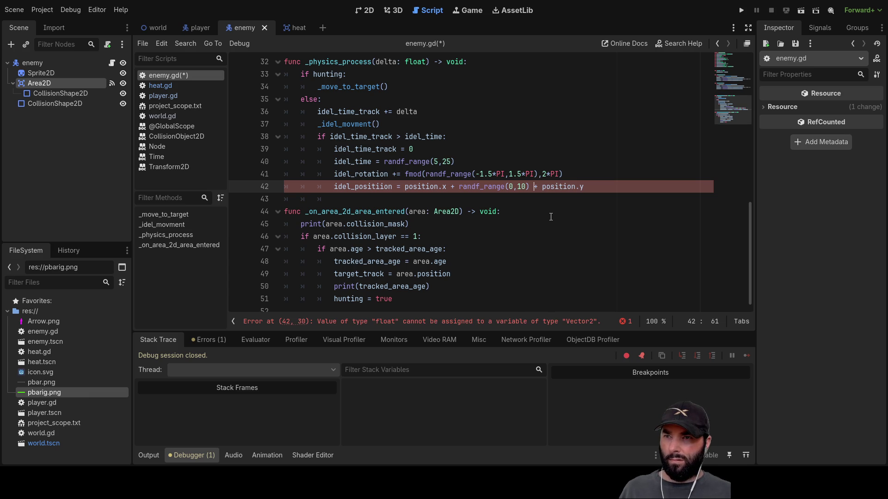
{"action": "key", "text": "Left"}
{"action": "key", "text": "Left"}
{"action": "key", "text": "Left"}
{"action": "type", "text": "Vector2("}
{"action": "key", "text": "Right"}
{"action": "key", "text": "Right"}
{"action": "key", "text": "Right"}
{"action": "key", "text": "Right"}
{"action": "key", "text": "Right"}
{"action": "key", "text": "Right"}
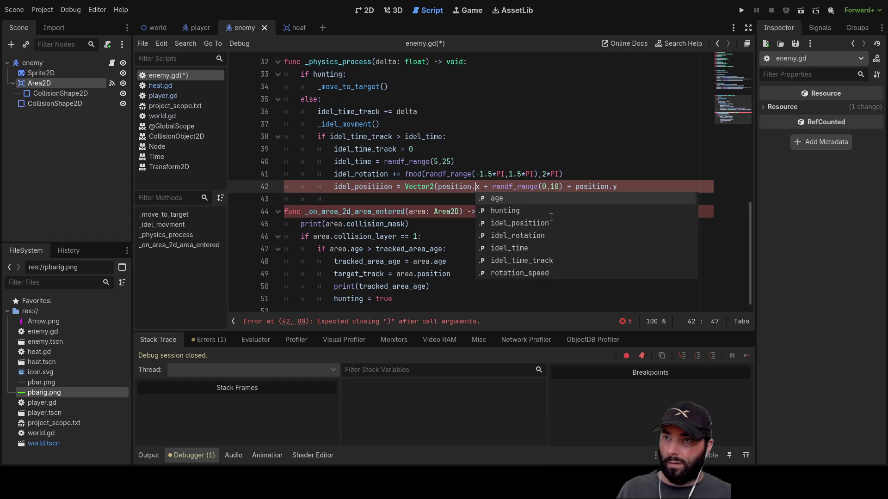
{"action": "key", "text": "Right"}
{"action": "key", "text": "Right"}
{"action": "key", "text": "Right"}
{"action": "key", "text": "BackSpace"}
{"action": "key", "text": "BackSpace"}
{"action": "type", "text": ","}
{"action": "key", "text": "Right"}
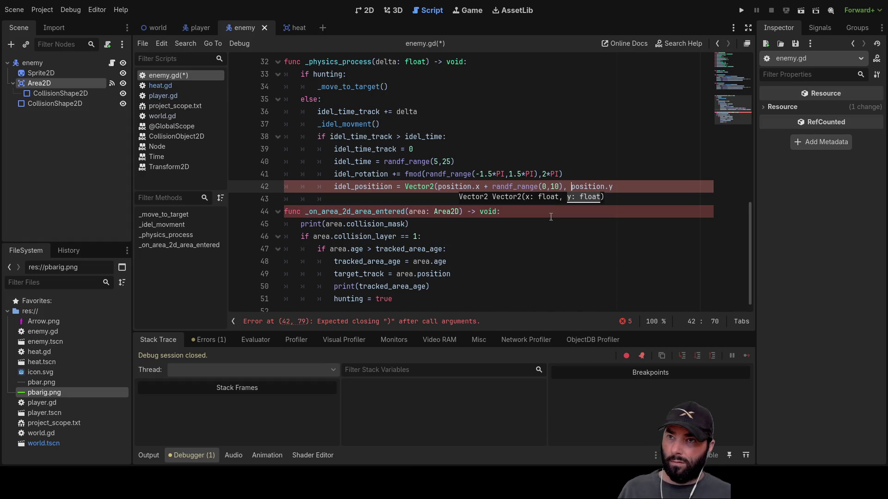
{"action": "type", "text": ")"}
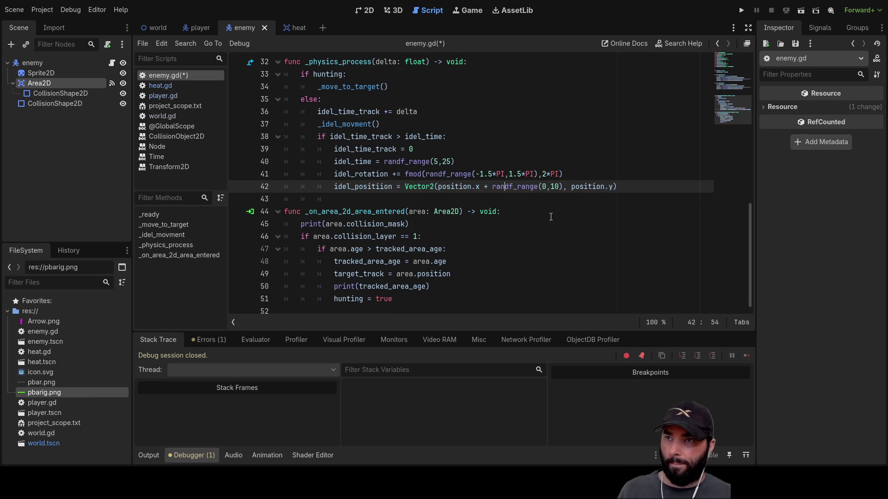
Add '+ randf_range(0,10)' after position.y, tidy the spacing, and run the game.
{"action": "key", "text": "shift+Right"}
{"action": "key", "text": "shift+Right"}
{"action": "key", "text": "shift+Right"}
{"action": "key", "text": "ctrl+c"}
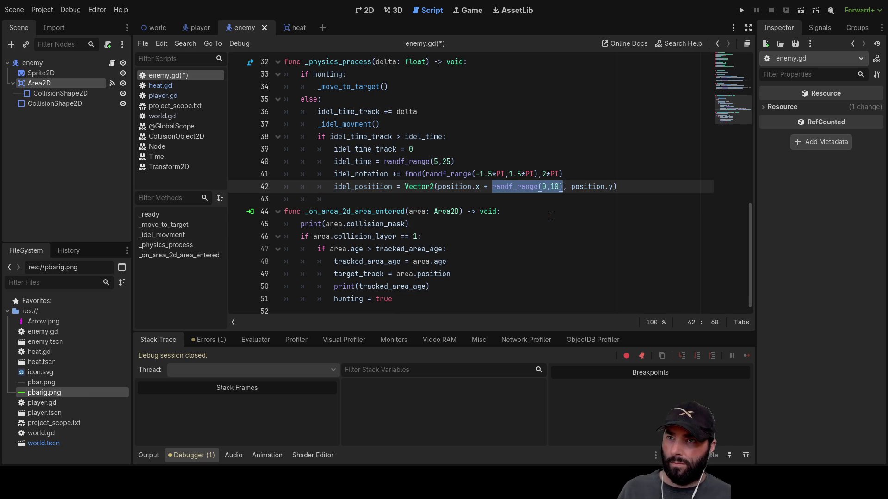
{"action": "key", "text": "Right"}
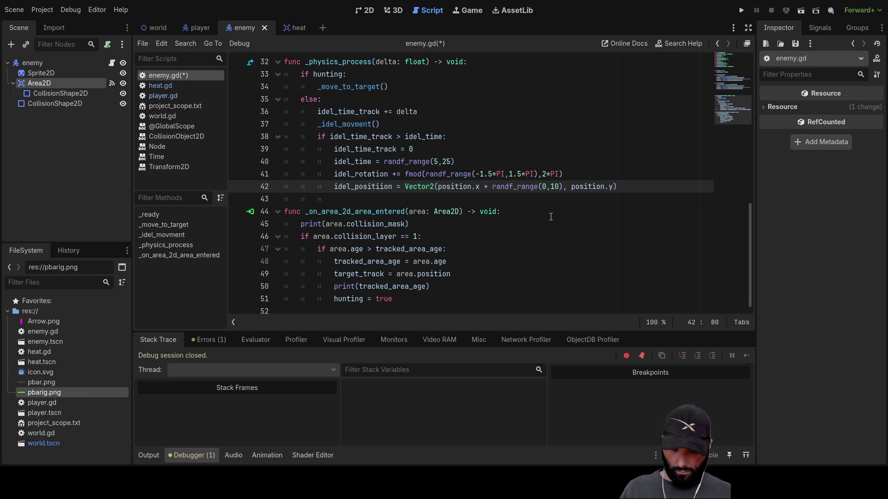
{"action": "type", "text": "+"}
{"action": "key", "text": "ctrl+v"}
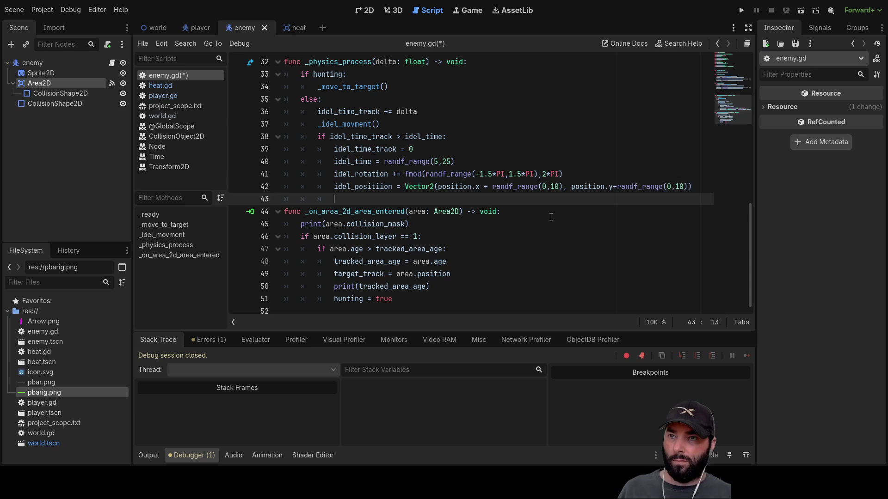
{"action": "key", "text": "Left"}
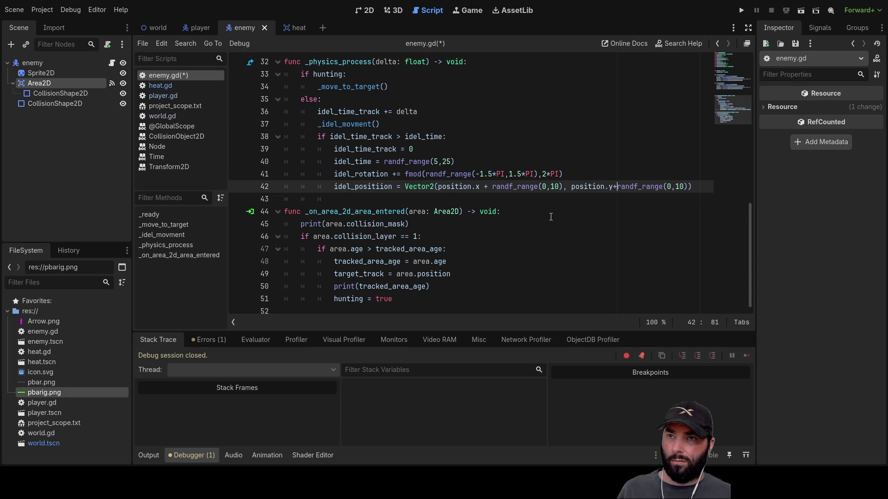
{"action": "key", "text": "Left"}
{"action": "key", "text": "Left"}
{"action": "key", "text": "ctrl+Left"}
{"action": "key", "text": "ctrl+Left"}
{"action": "key", "text": "ctrl+Left"}
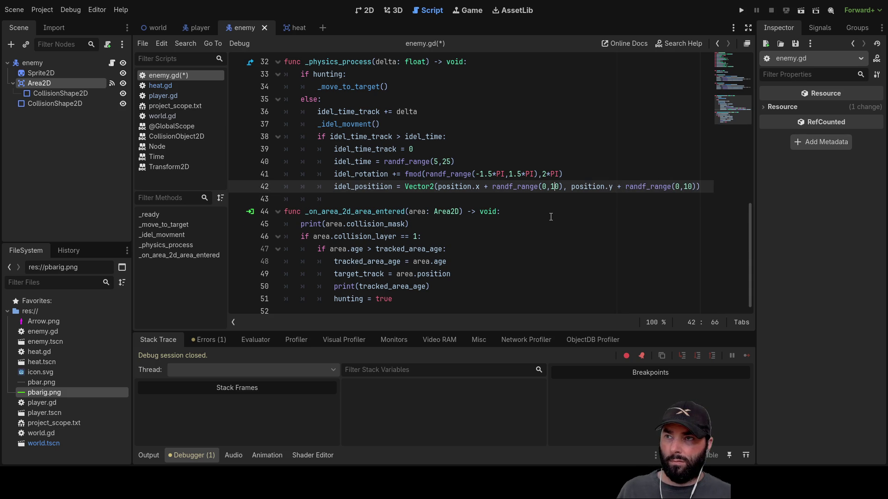
{"action": "key", "text": "Down"}
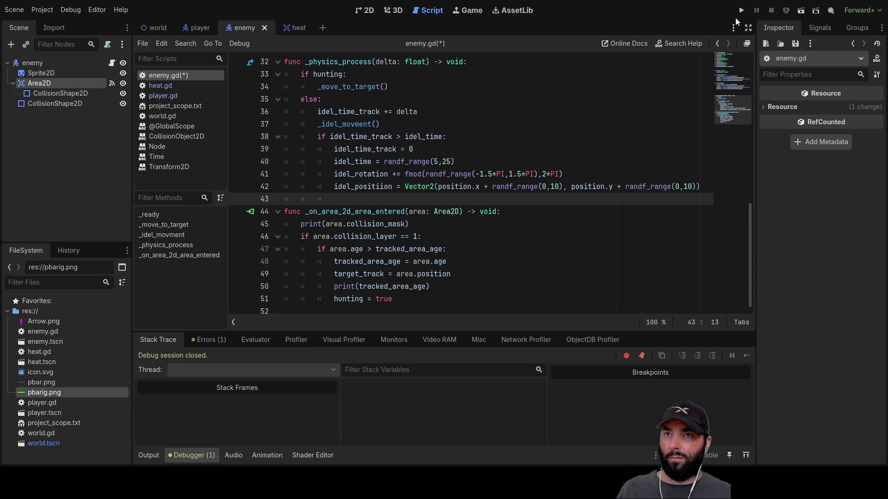
{"action": "left_click", "coordinate": [741, 10]}
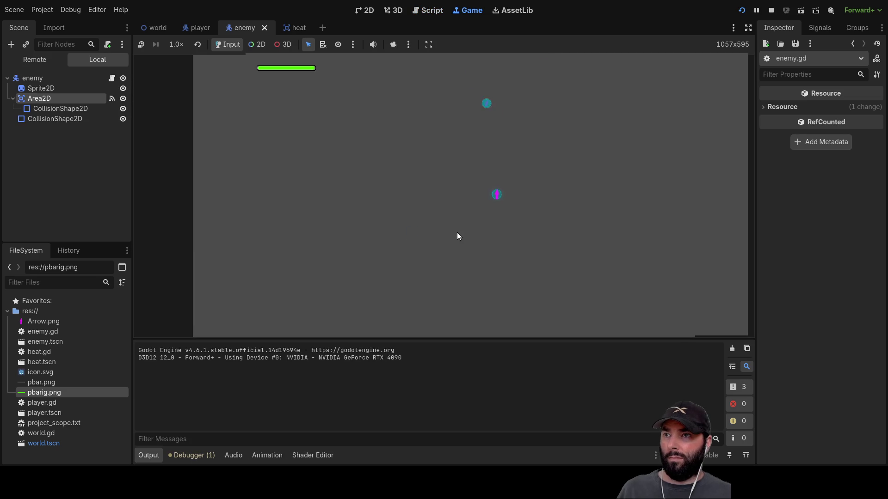
Play-test the game by holding breath and steering the player, then stop it.
{"action": "left_click", "coordinate": [556, 237]}
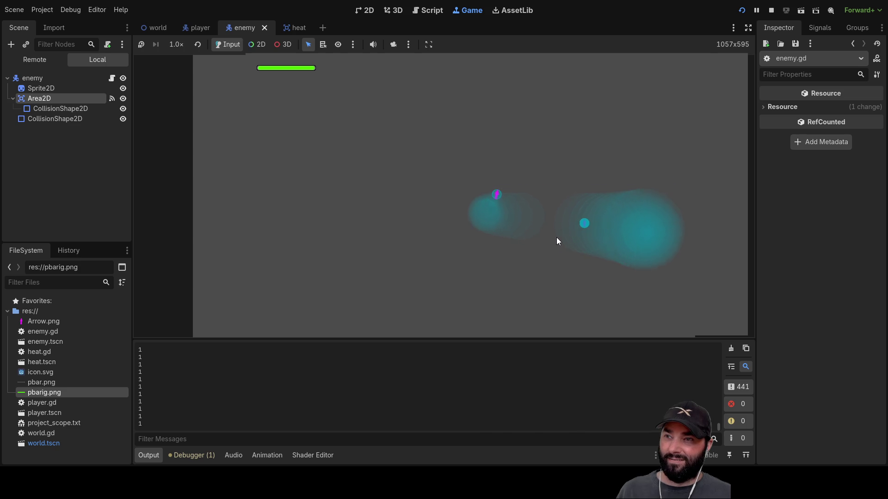
{"action": "left_click", "coordinate": [556, 238]}
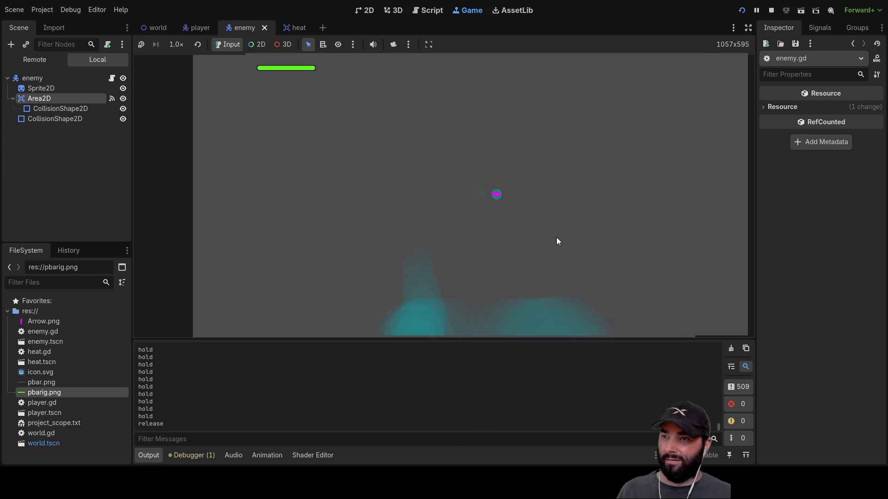
{"action": "left_click", "coordinate": [556, 237]}
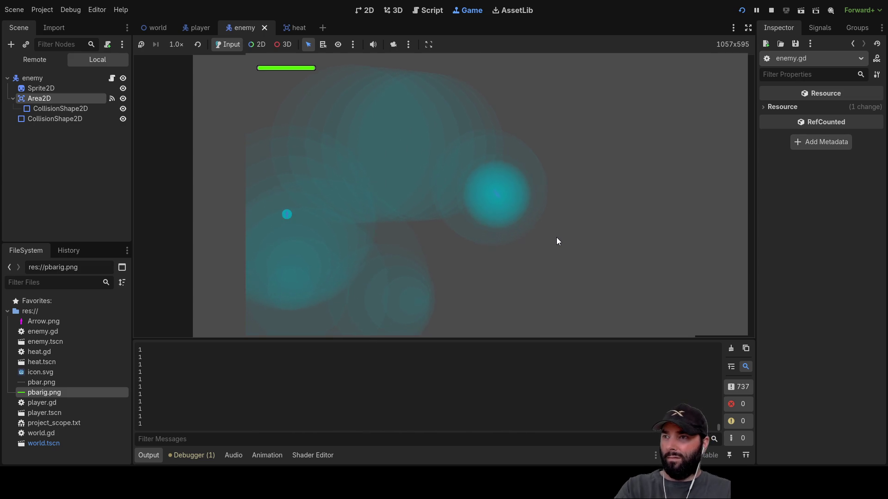
{"action": "left_click", "coordinate": [557, 239]}
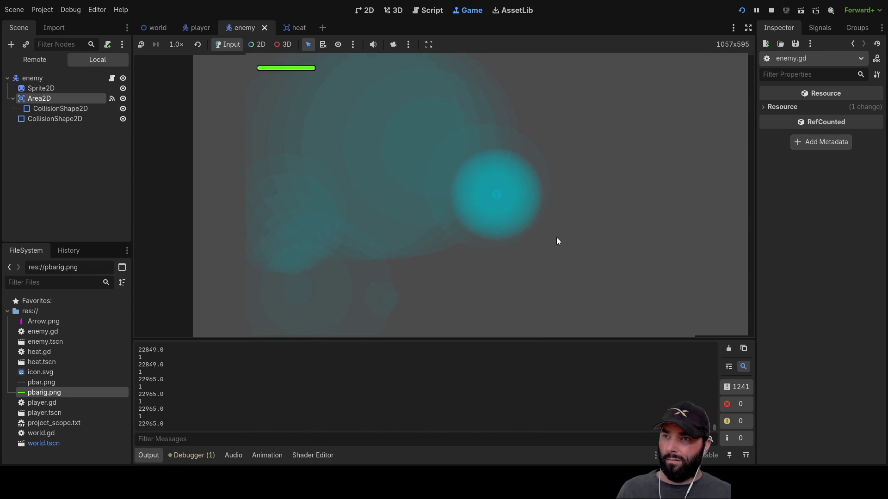
{"action": "left_click", "coordinate": [556, 237]}
{"action": "left_click_drag", "start_coordinate": [556, 237], "coordinate": [556, 237]}
{"action": "left_click", "coordinate": [771, 10]}
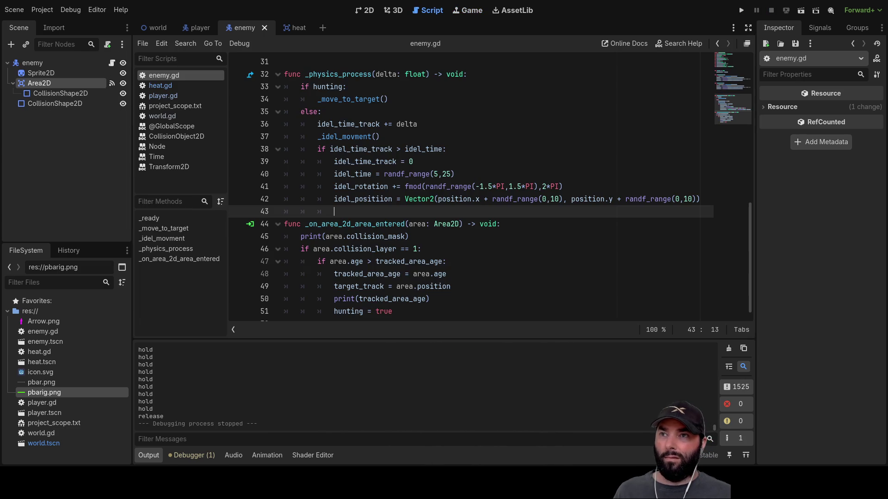
{"action": "scroll", "coordinate": [391, 199], "scroll_direction": "up", "scroll_amount": 9}
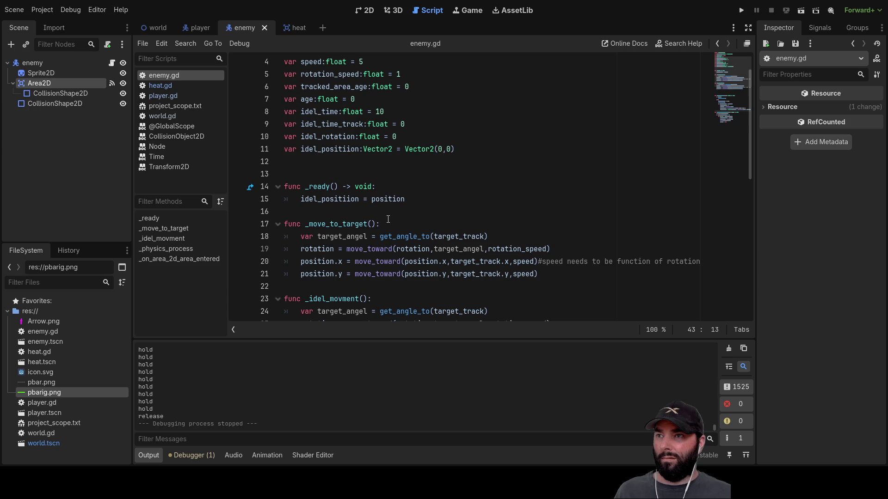
{"action": "double_click", "coordinate": [336, 150]}
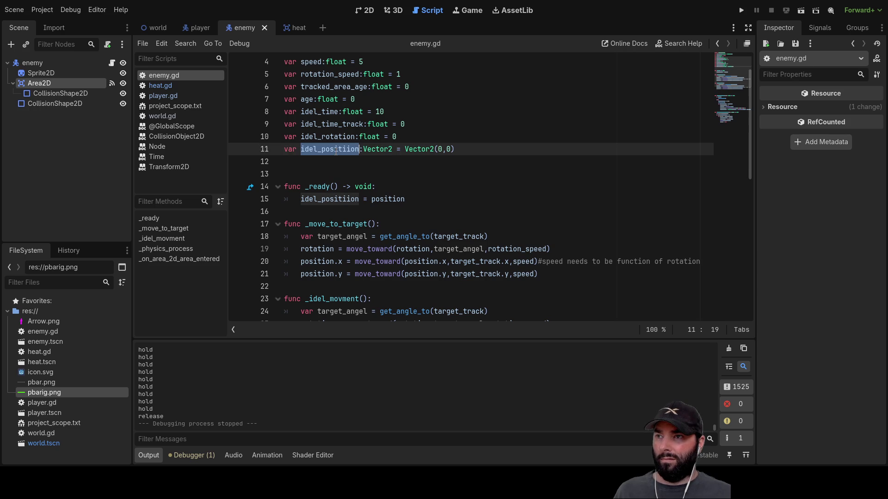
{"action": "left_click", "coordinate": [330, 199]}
{"action": "double_click", "coordinate": [331, 199]}
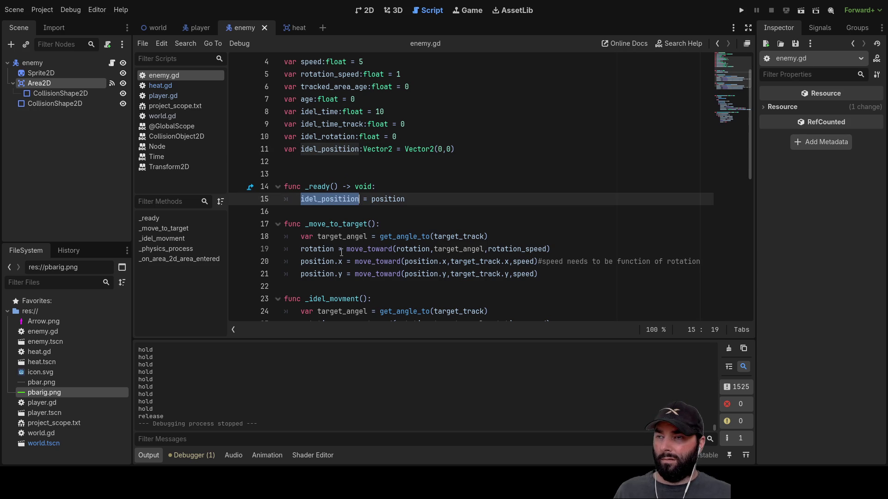
{"action": "double_click", "coordinate": [389, 199]}
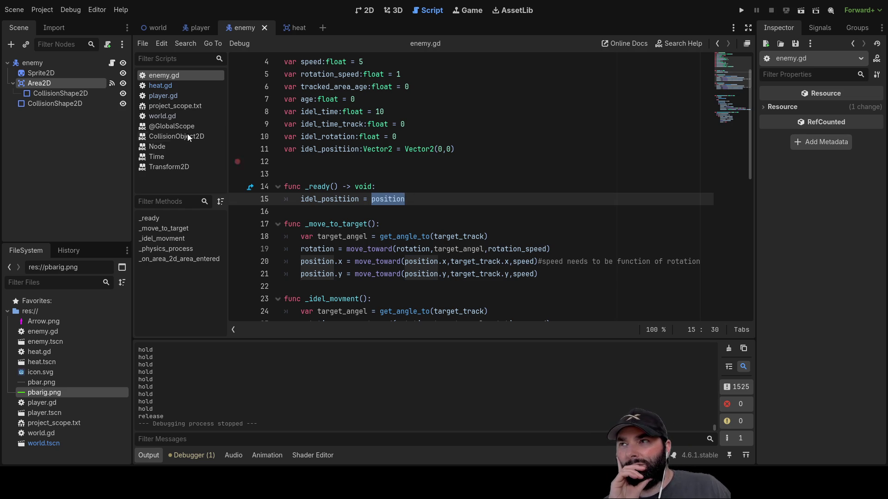
{"action": "left_click", "coordinate": [141, 26]}
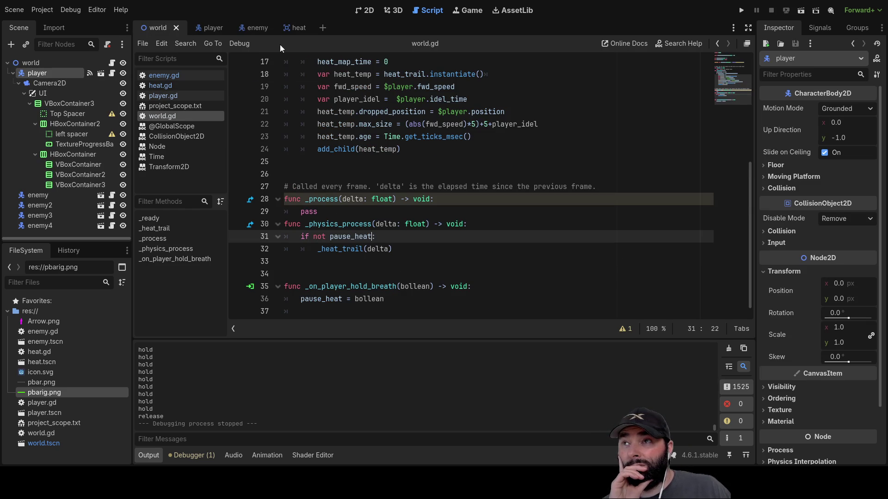
{"action": "left_click", "coordinate": [262, 29]}
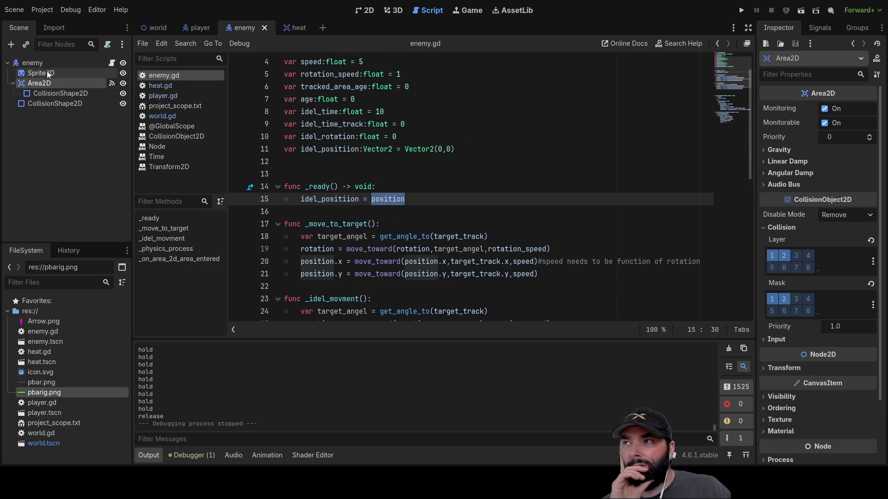
{"action": "left_click", "coordinate": [34, 62]}
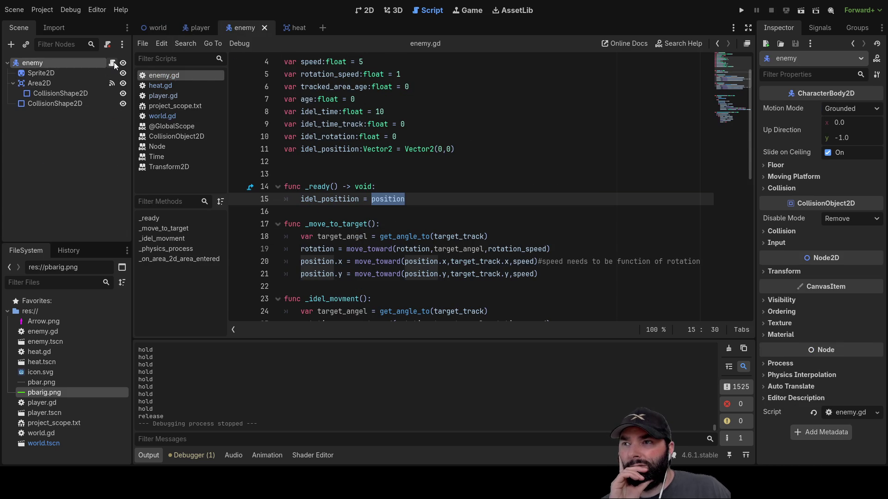
{"action": "left_click", "coordinate": [157, 27]}
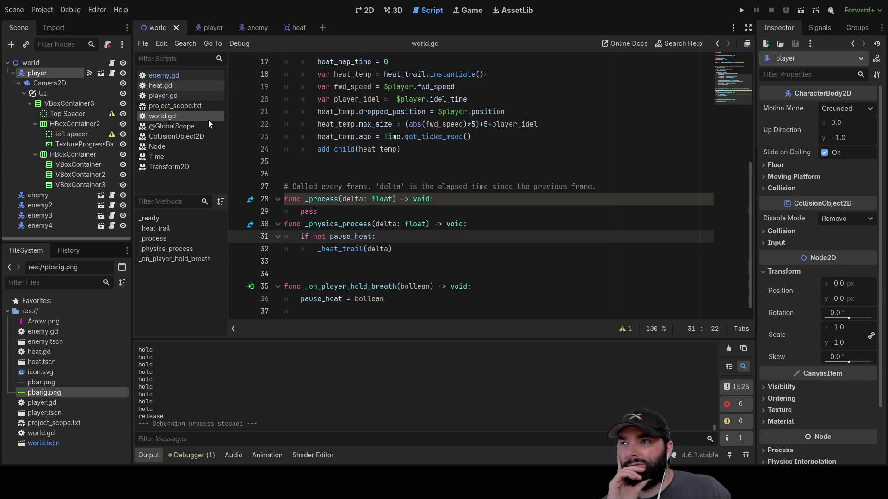
{"action": "left_click", "coordinate": [65, 196]}
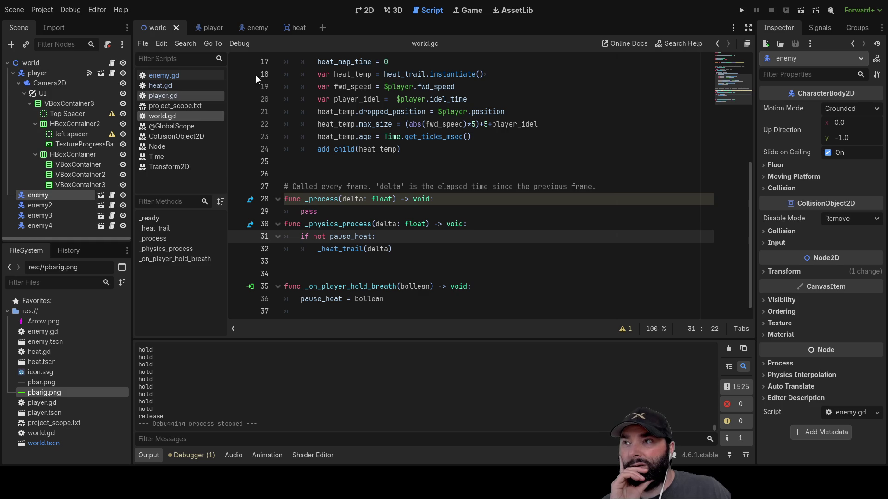
{"action": "left_click", "coordinate": [212, 29]}
{"action": "left_click", "coordinate": [252, 29]}
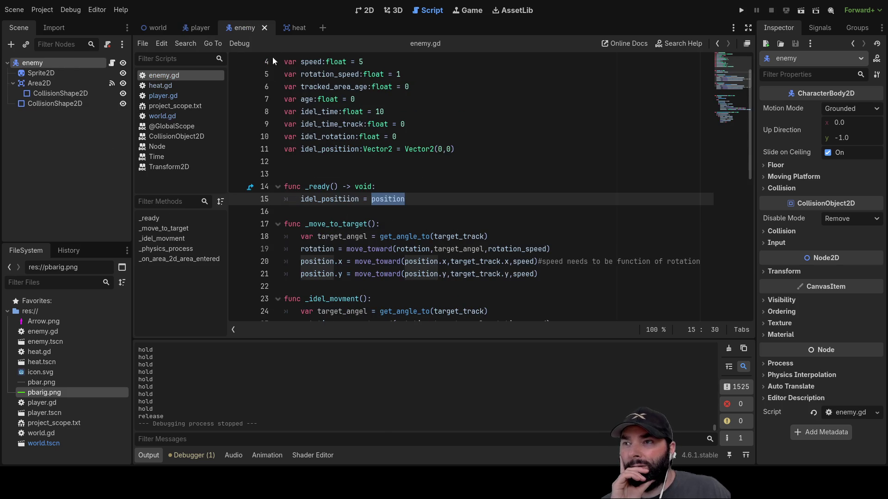
{"action": "left_click", "coordinate": [320, 210]}
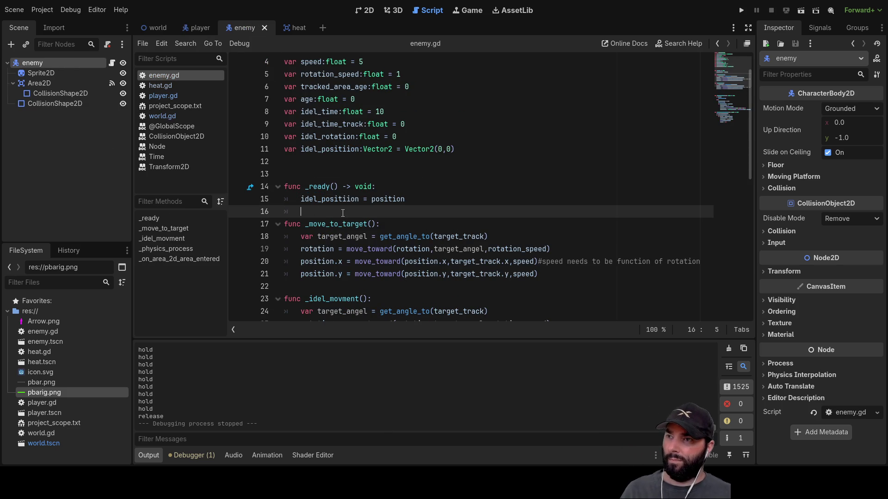
Insert 'print(idel_positiion)' on a new line in _ready.
{"action": "key", "text": "Return"}
{"action": "key", "text": "Return"}
{"action": "key", "text": "Up"}
{"action": "key", "text": "Up"}
{"action": "type", "text": "print()"}
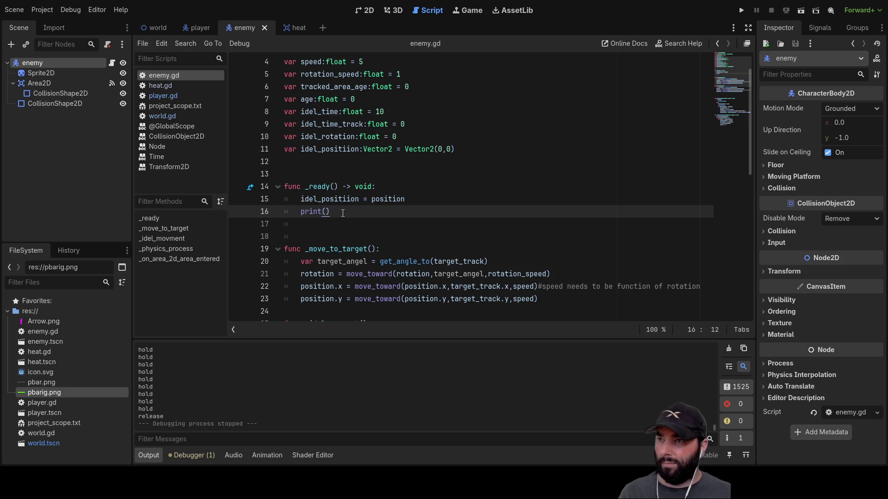
{"action": "double_click", "coordinate": [339, 199]}
{"action": "key", "text": "ctrl+c"}
{"action": "left_click", "coordinate": [326, 211]}
{"action": "key", "text": "ctrl+v"}
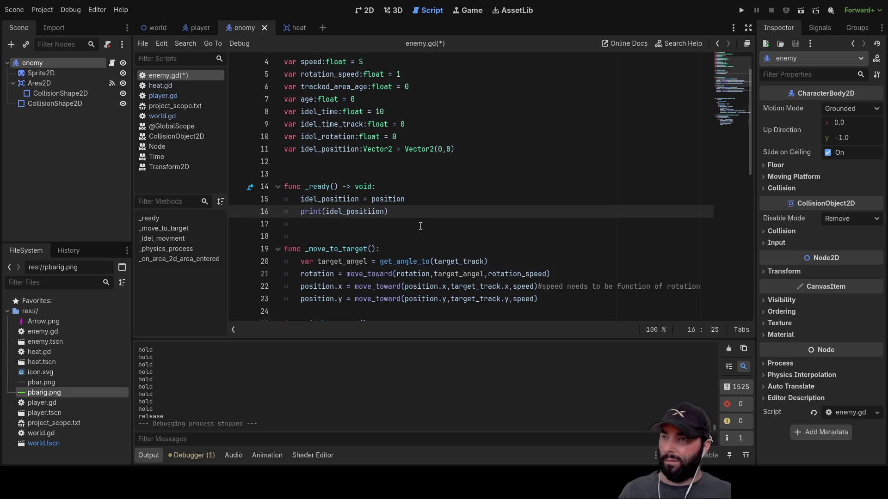
Scroll through enemy.gd to review it, placing the caret in _move_to_target's parameters.
{"action": "scroll", "coordinate": [417, 233], "scroll_direction": "down", "scroll_amount": 3}
{"action": "scroll", "coordinate": [420, 230], "scroll_direction": "down", "scroll_amount": 4}
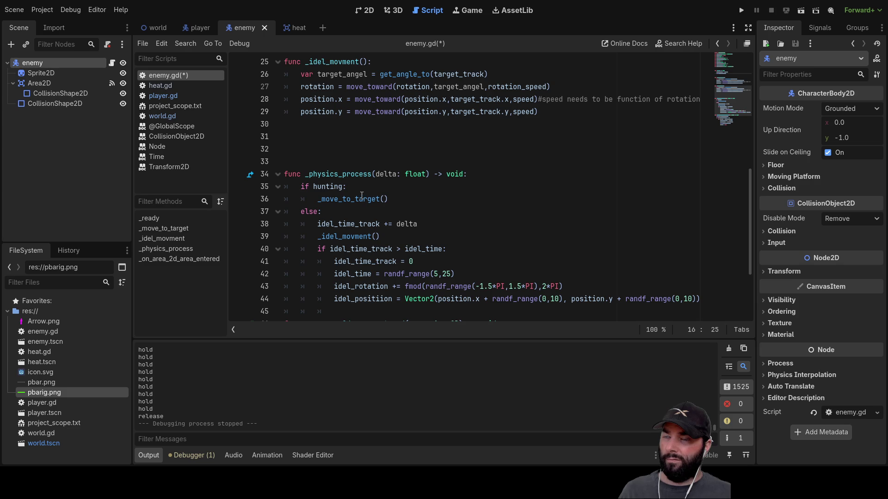
{"action": "scroll", "coordinate": [361, 195], "scroll_direction": "down", "scroll_amount": 3}
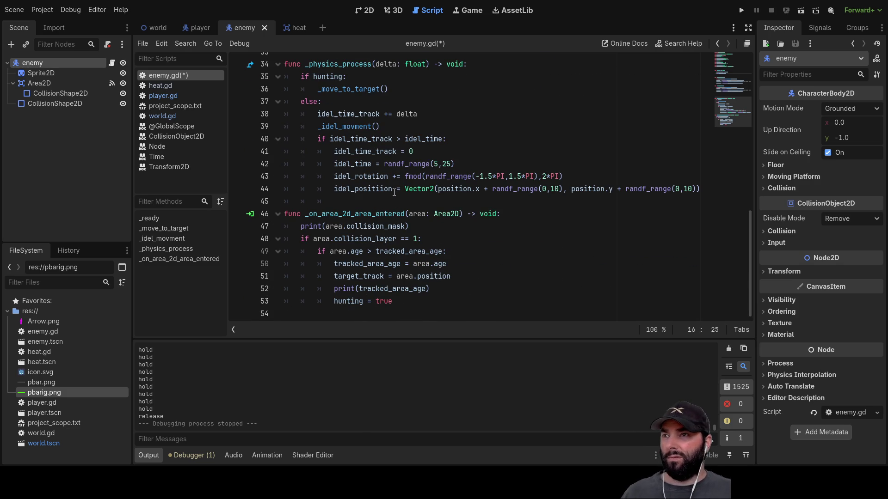
{"action": "scroll", "coordinate": [395, 193], "scroll_direction": "up", "scroll_amount": 10}
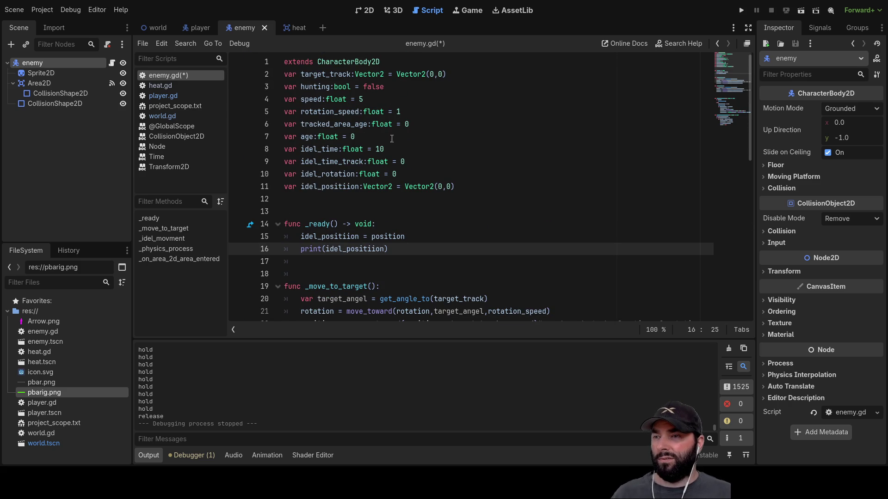
{"action": "scroll", "coordinate": [395, 159], "scroll_direction": "down", "scroll_amount": 6}
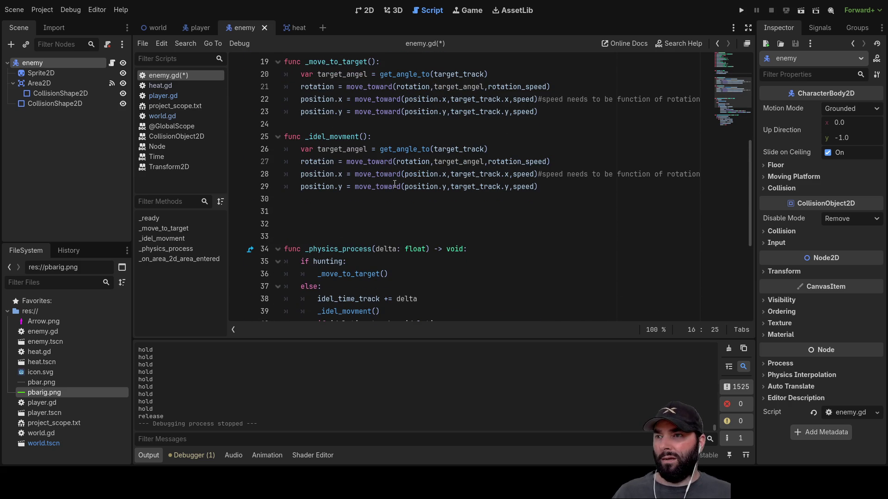
{"action": "scroll", "coordinate": [395, 185], "scroll_direction": "up", "scroll_amount": 3}
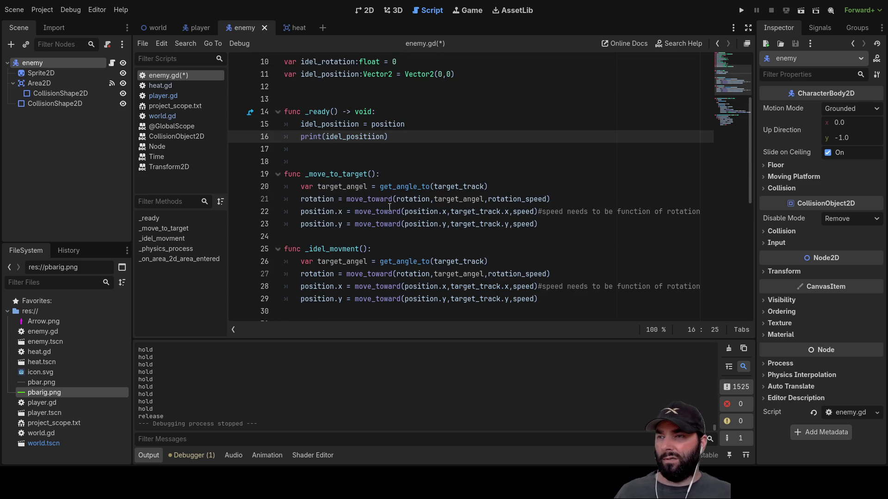
{"action": "scroll", "coordinate": [370, 192], "scroll_direction": "down", "scroll_amount": 3}
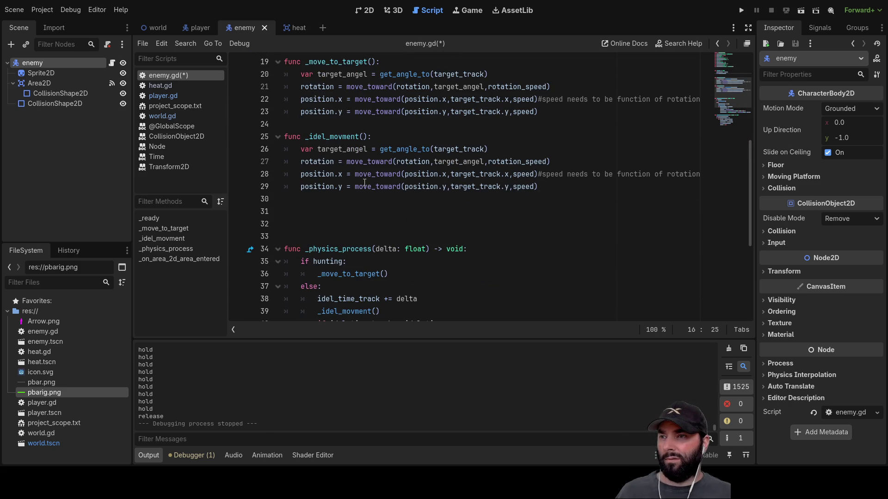
{"action": "scroll", "coordinate": [365, 201], "scroll_direction": "up", "scroll_amount": 3}
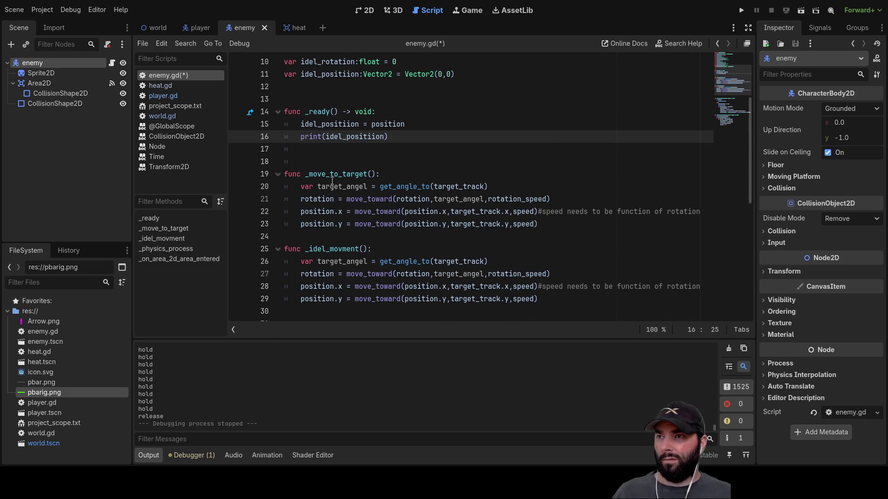
{"action": "left_click", "coordinate": [371, 173]}
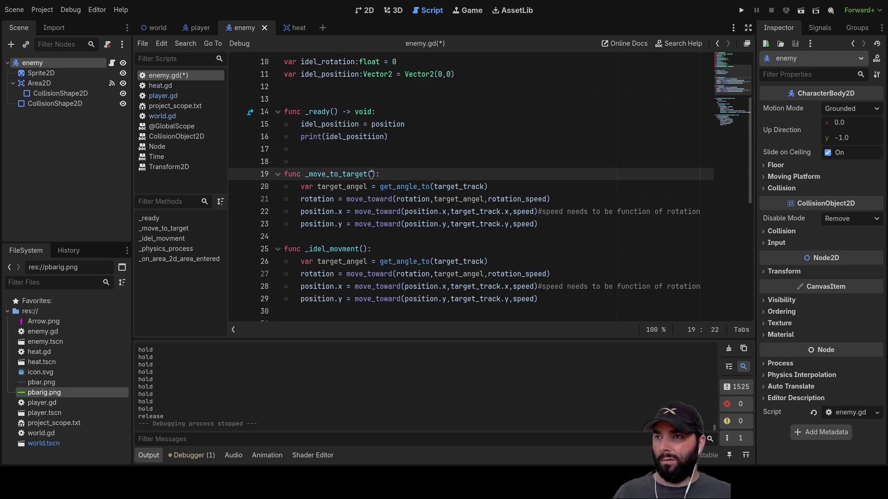
{"action": "scroll", "coordinate": [420, 245], "scroll_direction": "down", "scroll_amount": 6}
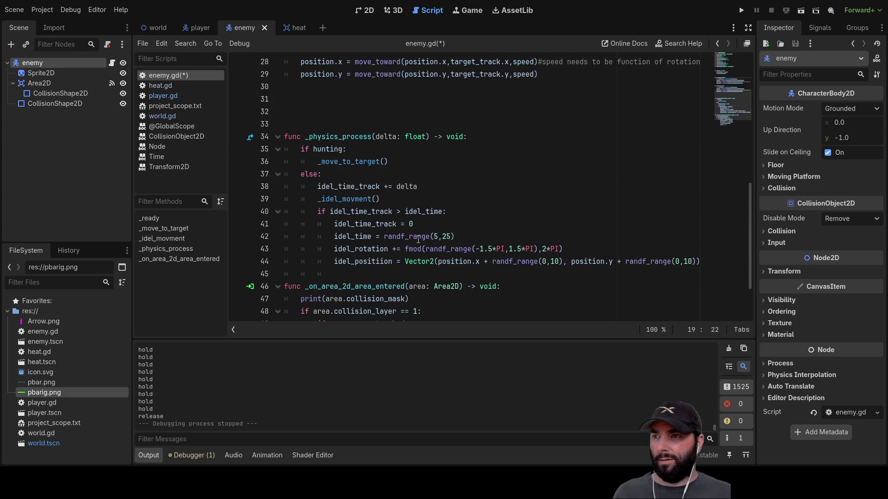
{"action": "scroll", "coordinate": [419, 239], "scroll_direction": "down", "scroll_amount": 2}
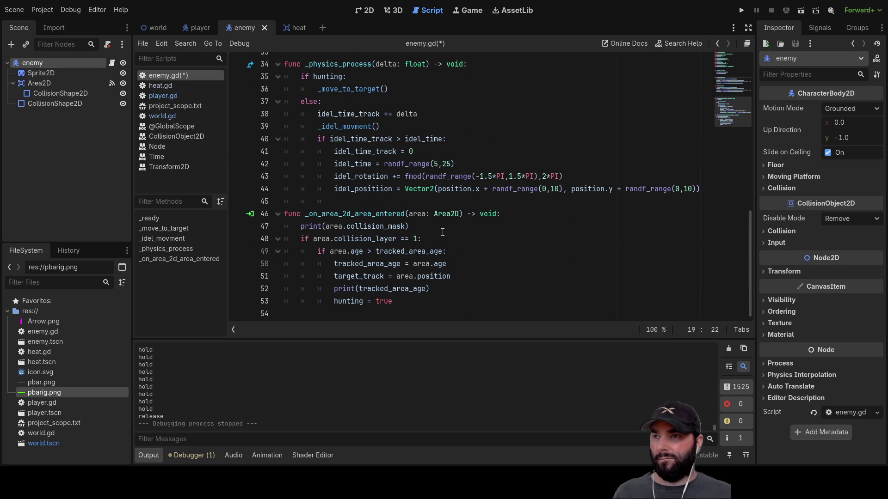
{"action": "scroll", "coordinate": [362, 218], "scroll_direction": "up", "scroll_amount": 2}
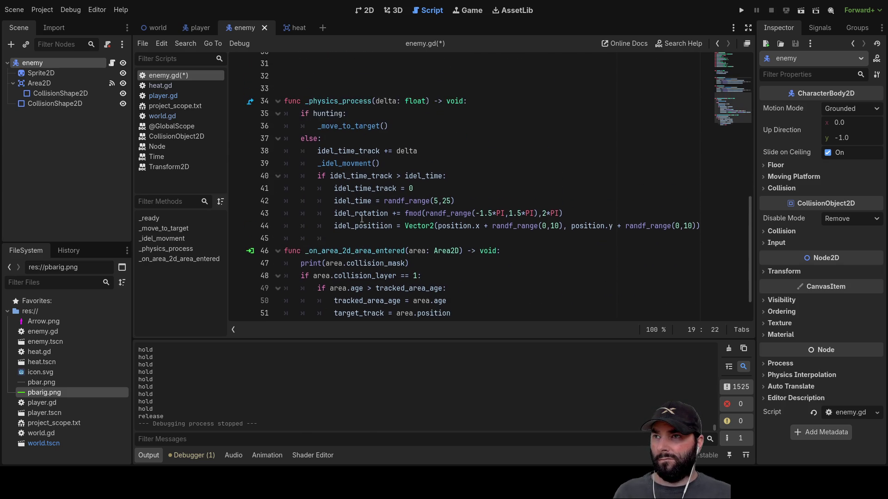
{"action": "double_click", "coordinate": [386, 138]}
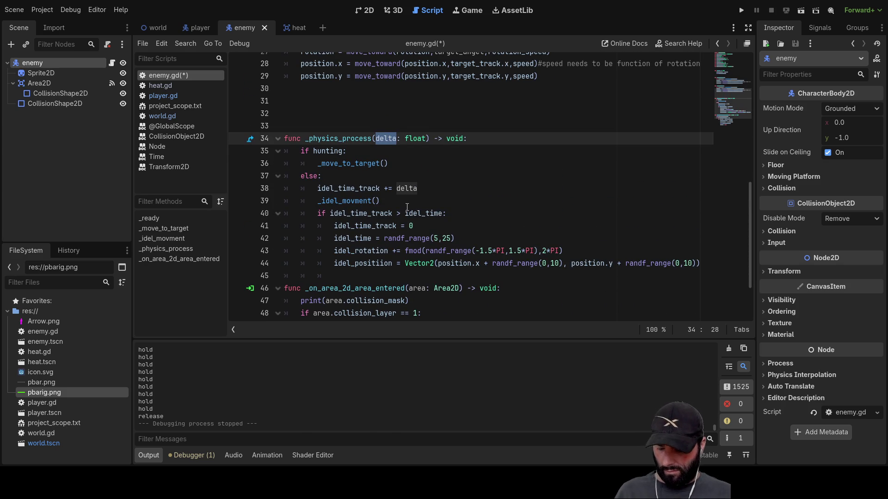
{"action": "left_click", "coordinate": [383, 163]}
{"action": "key", "text": "ctrl+v"}
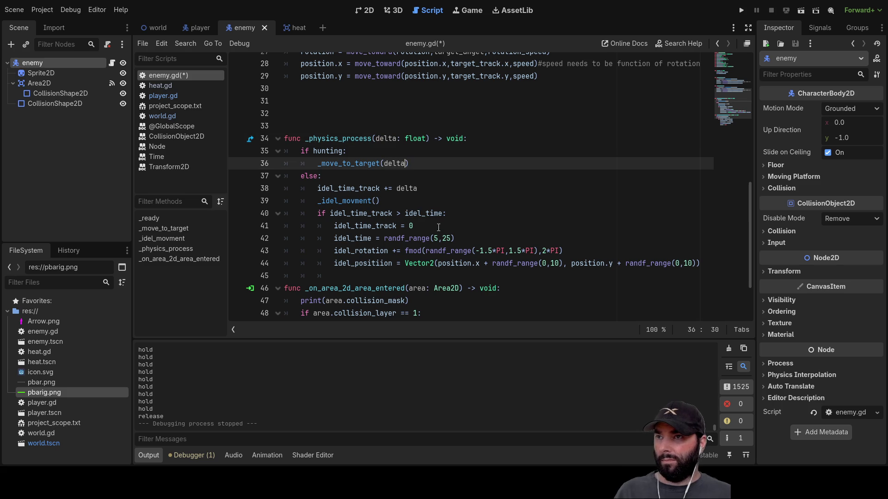
{"action": "left_click", "coordinate": [376, 211]}
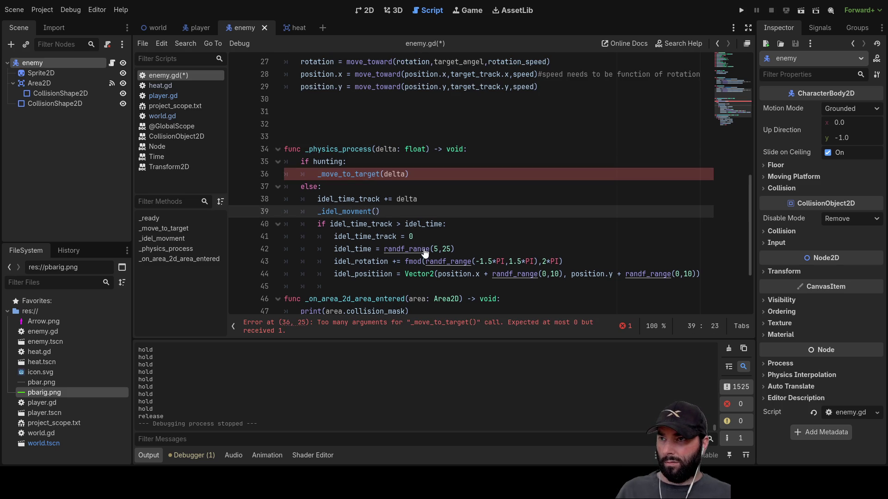
{"action": "scroll", "coordinate": [406, 213], "scroll_direction": "up", "scroll_amount": 6}
{"action": "scroll", "coordinate": [383, 194], "scroll_direction": "up", "scroll_amount": 3}
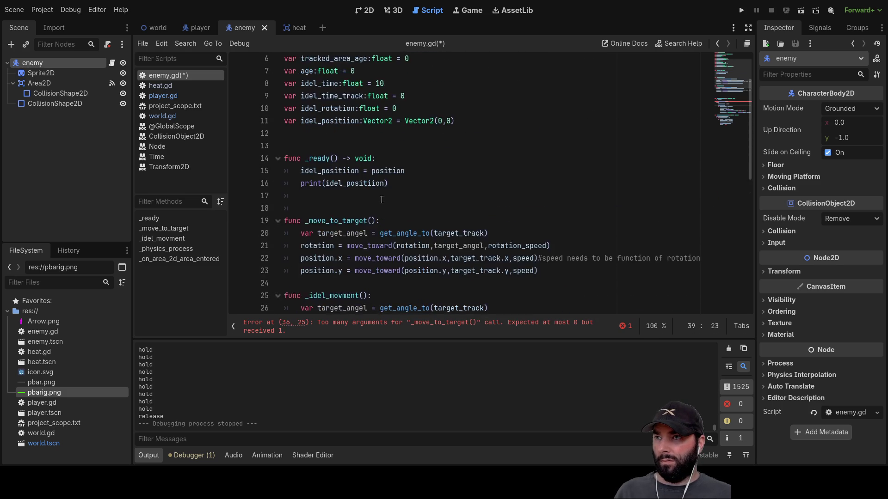
{"action": "scroll", "coordinate": [382, 201], "scroll_direction": "down", "scroll_amount": 5}
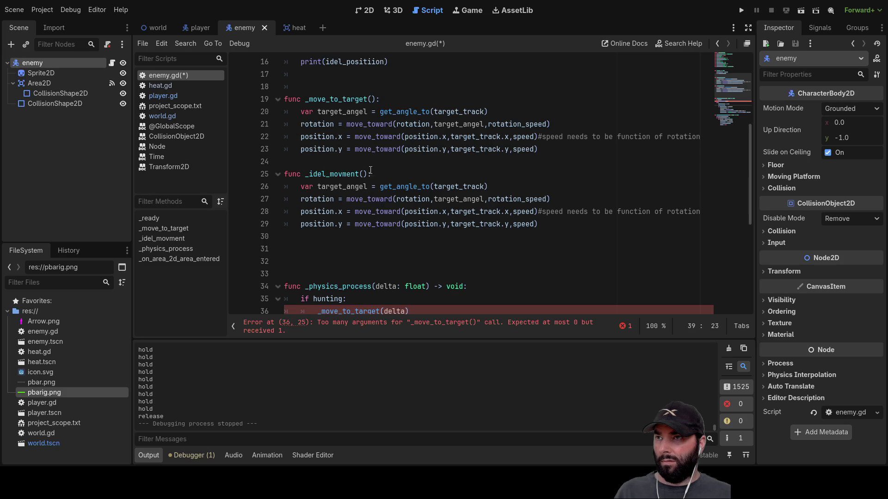
{"action": "left_click", "coordinate": [371, 100]}
{"action": "type", "text": "delta"}
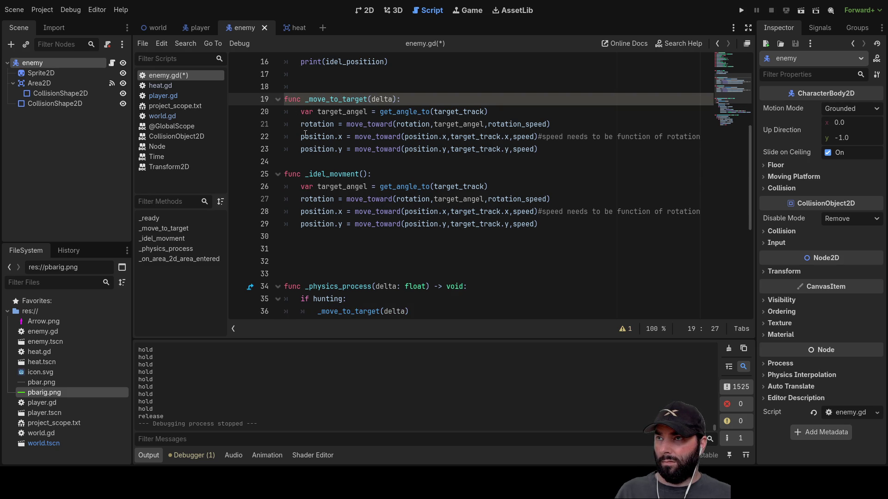
{"action": "scroll", "coordinate": [302, 129], "scroll_direction": "up", "scroll_amount": 5}
{"action": "left_click", "coordinate": [303, 199]}
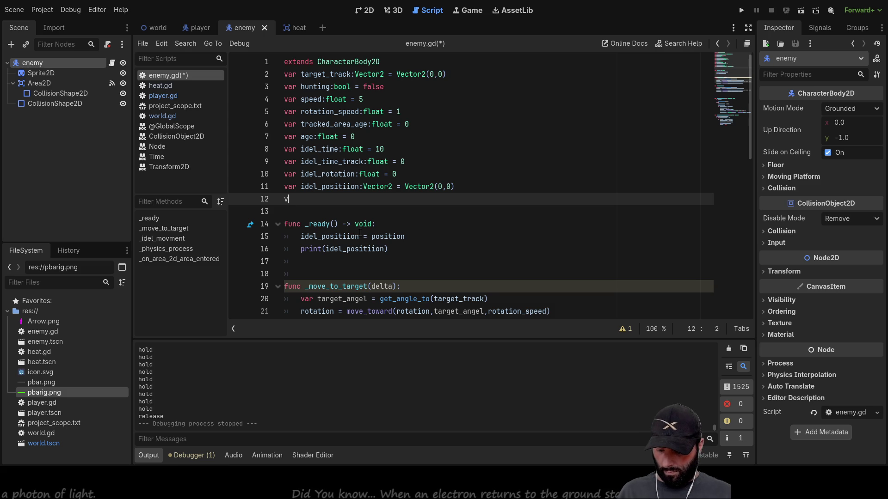
{"action": "type", "text": "var hunt_timmer"}
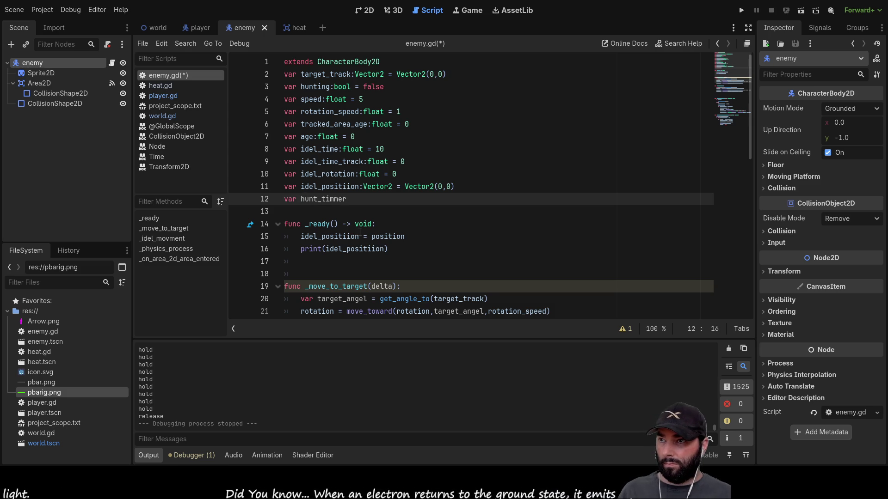
{"action": "key", "text": "BackSpace"}
{"action": "key", "text": "BackSpace"}
{"action": "key", "text": "BackSpace"}
{"action": "key", "text": "BackSpace"}
{"action": "key", "text": "BackSpace"}
{"action": "key", "text": "BackSpace"}
{"action": "scroll", "coordinate": [397, 204], "scroll_direction": "down", "scroll_amount": 3}
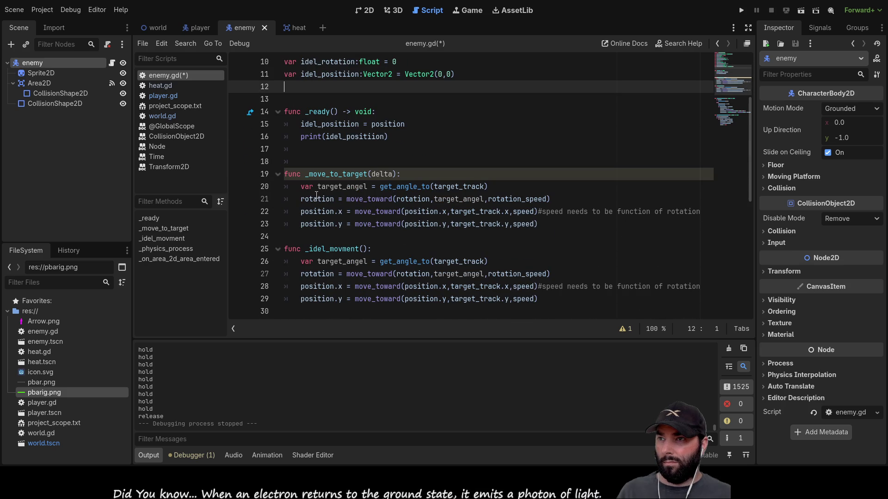
{"action": "double_click", "coordinate": [381, 174]}
{"action": "key", "text": "BackSpace"}
{"action": "scroll", "coordinate": [381, 177], "scroll_direction": "down", "scroll_amount": 1}
{"action": "scroll", "coordinate": [382, 177], "scroll_direction": "down", "scroll_amount": 4}
{"action": "double_click", "coordinate": [396, 199]}
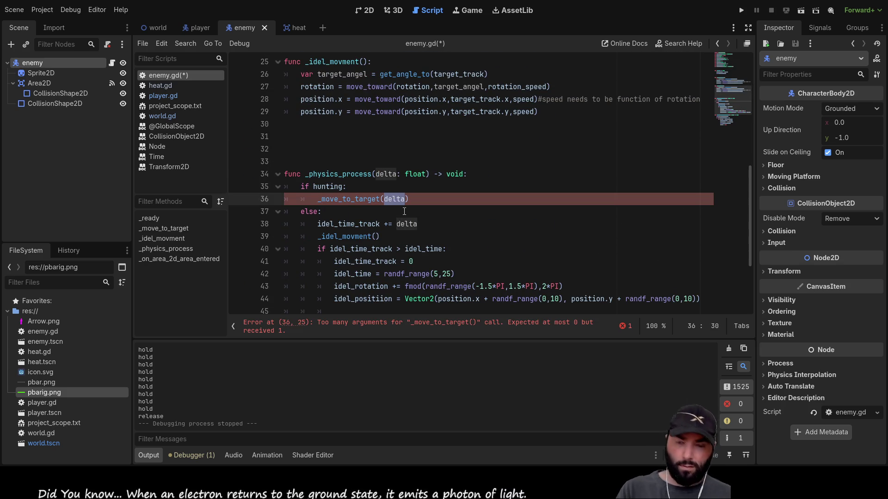
{"action": "key", "text": "BackSpace"}
{"action": "scroll", "coordinate": [379, 208], "scroll_direction": "up", "scroll_amount": 3}
{"action": "left_click", "coordinate": [309, 158]}
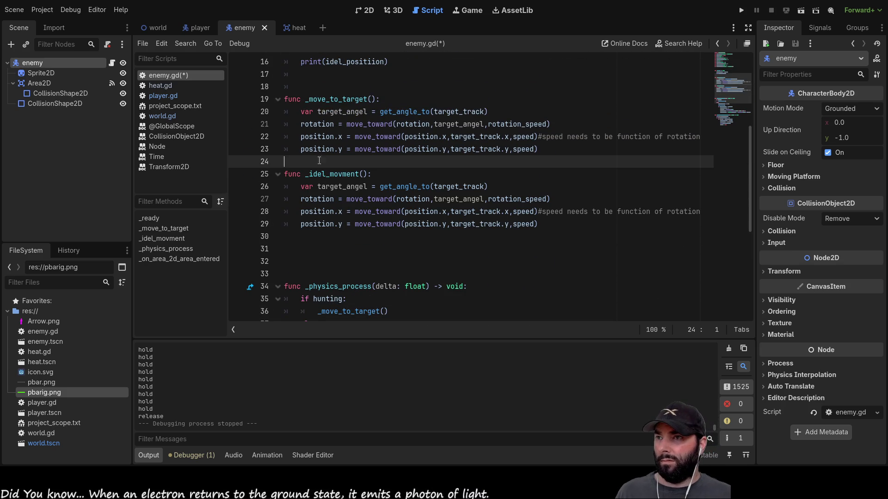
Start a new line in _move_to_target reading 'if target_track-position)'.
{"action": "key", "text": "Return"}
{"action": "key", "text": "Return"}
{"action": "key", "text": "Up"}
{"action": "key", "text": "Up"}
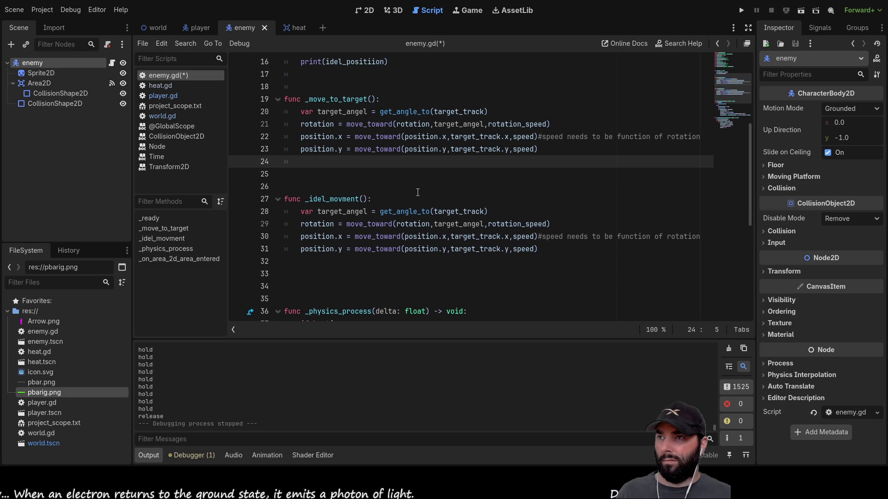
{"action": "key", "text": "Tab"}
{"action": "type", "text": "if "}
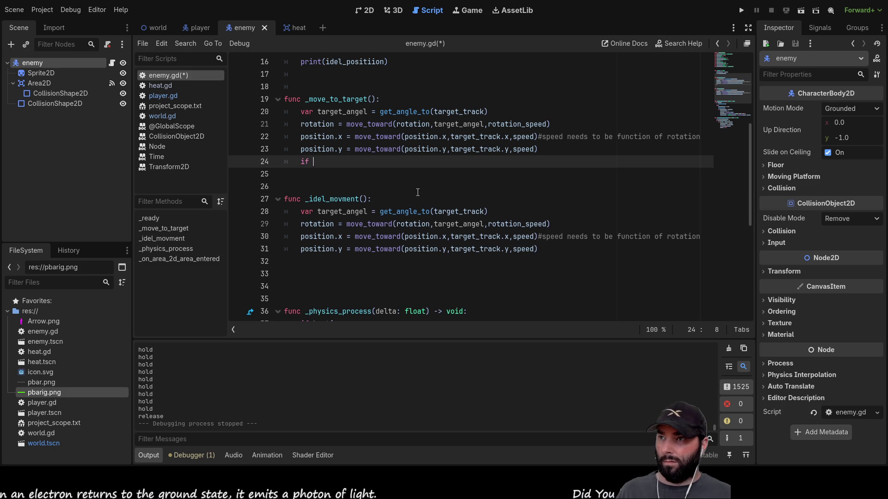
{"action": "type", "text": "posi"}
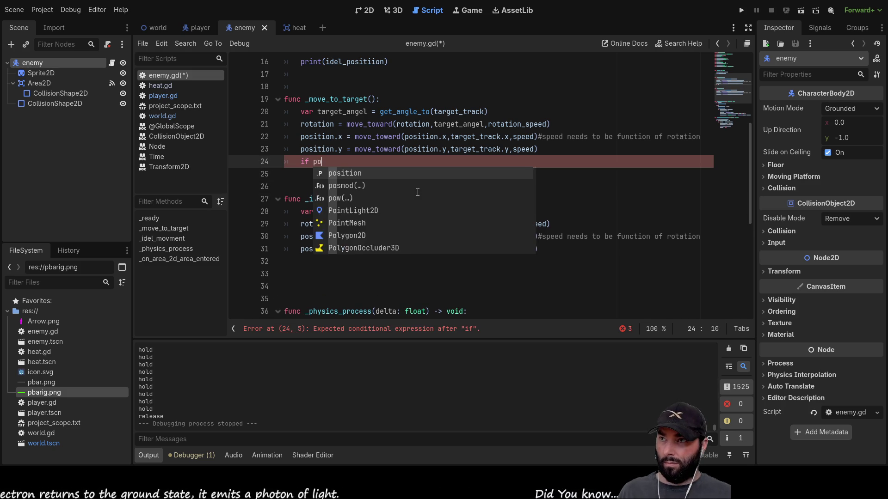
{"action": "key", "text": "BackSpace"}
{"action": "key", "text": "BackSpace"}
{"action": "key", "text": "BackSpace"}
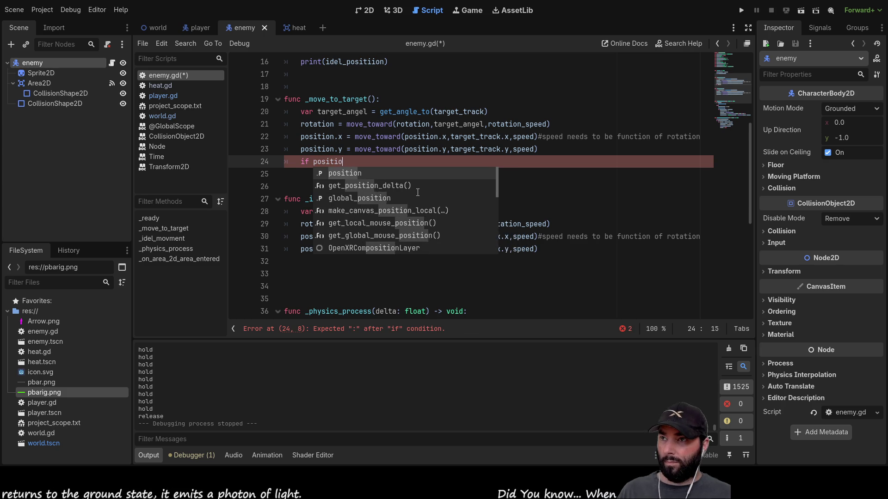
{"action": "key", "text": "BackSpace"}
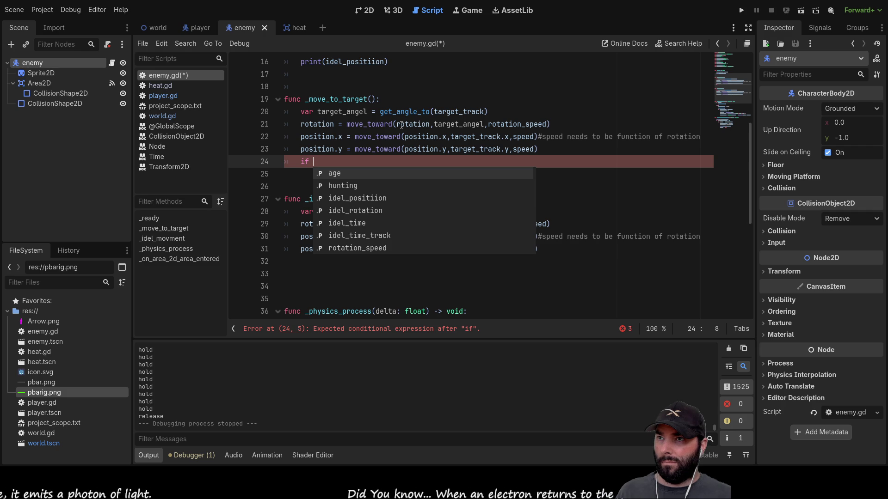
{"action": "double_click", "coordinate": [481, 136]}
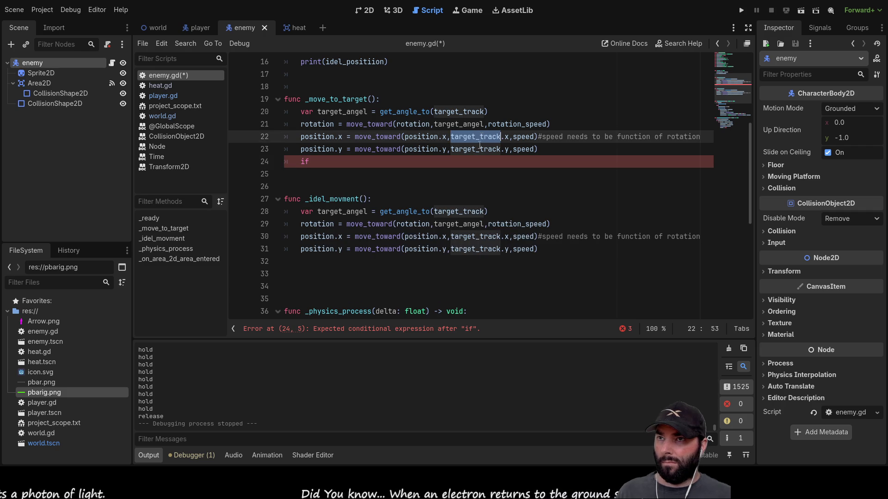
{"action": "left_click", "coordinate": [333, 166]}
{"action": "type", "text": "target_track-posii"}
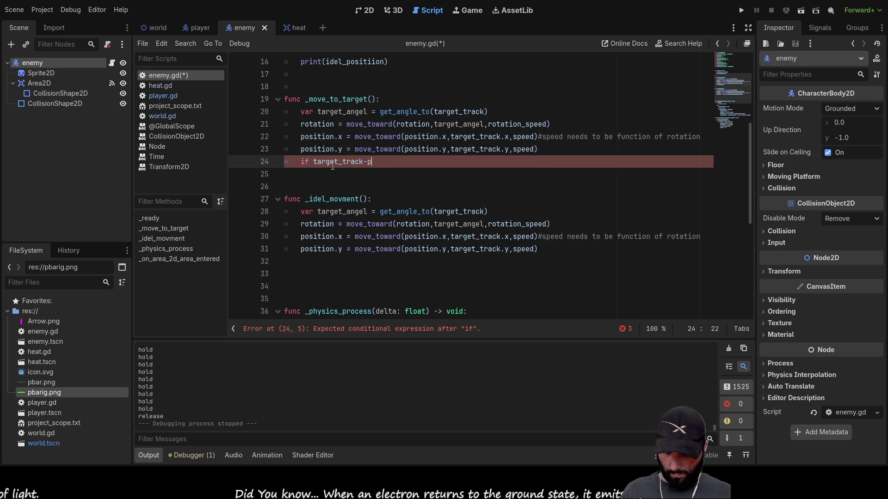
{"action": "key", "text": "BackSpace"}
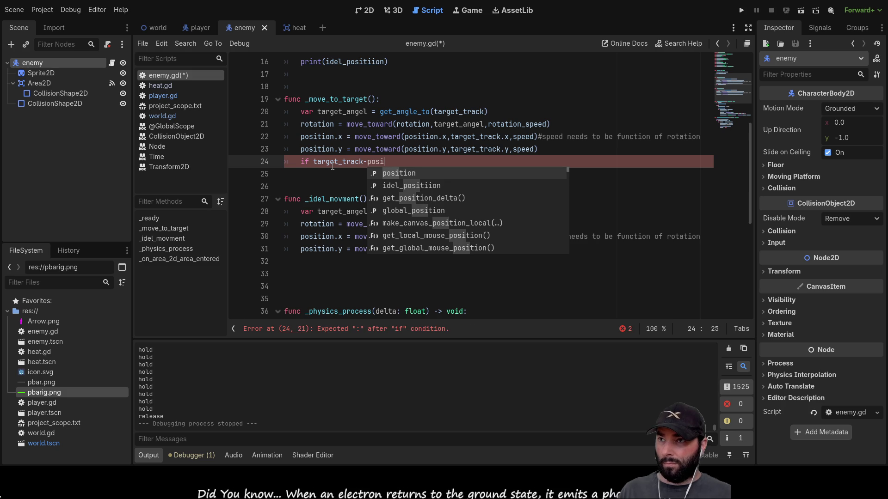
{"action": "type", "text": "tion"}
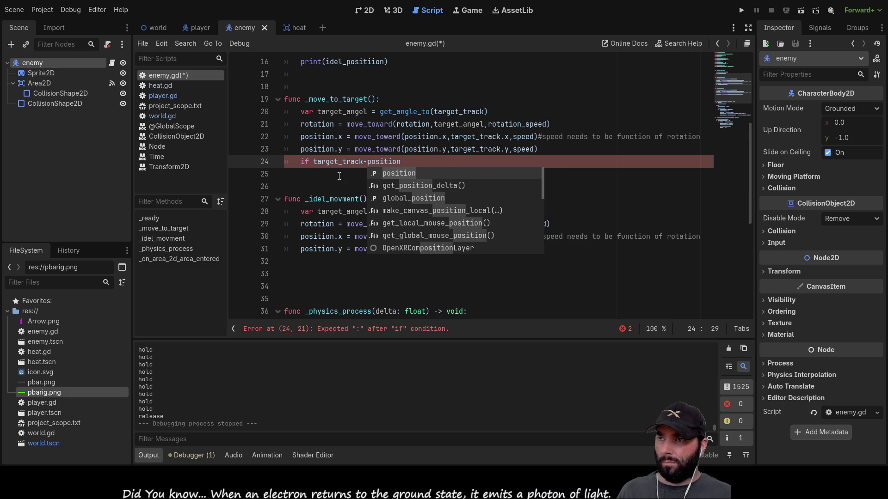
{"action": "key", "text": "Escape"}
{"action": "type", "text": ")"}
Turn line 24 into 'var target_vector = target_track-position', removing the stray parenthesis.
{"action": "key", "text": "Home"}
{"action": "key", "text": "Right"}
{"action": "key", "text": "Right"}
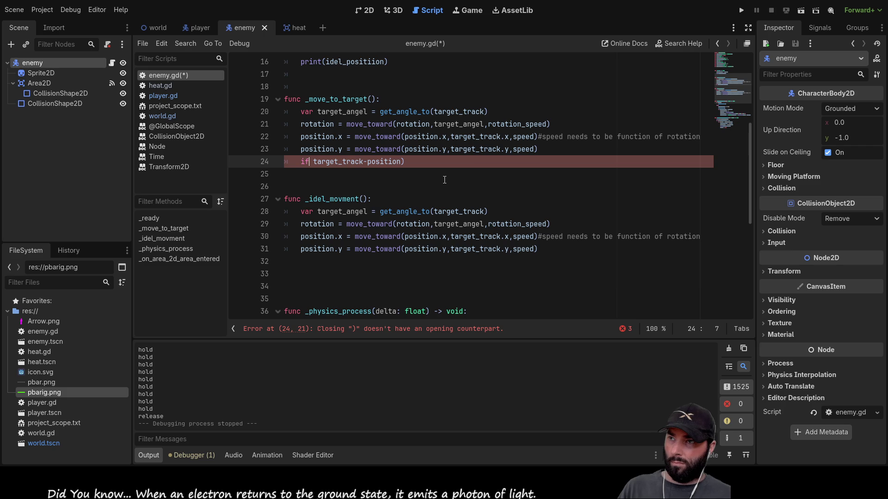
{"action": "key", "text": "Delete"}
{"action": "key", "text": "Delete"}
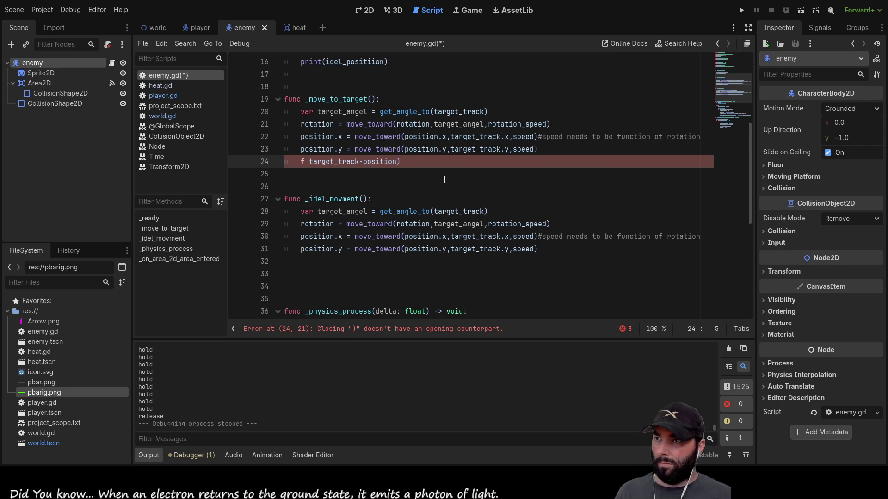
{"action": "type", "text": "var "}
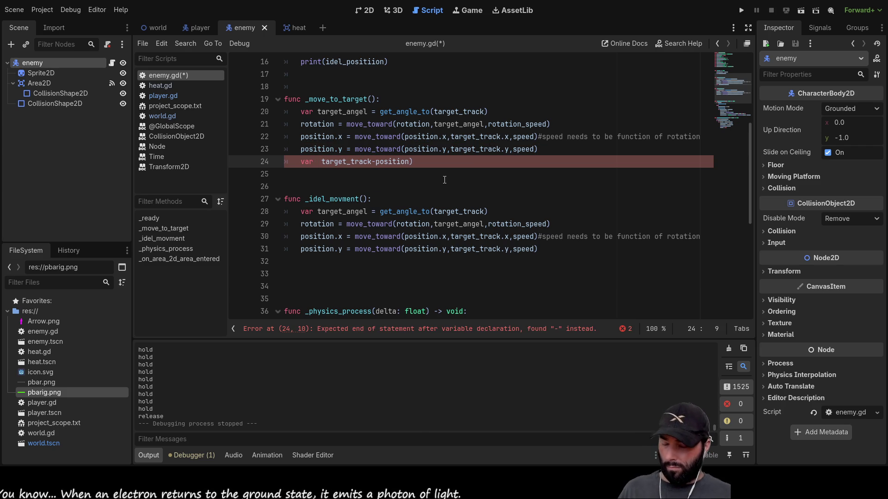
{"action": "type", "text": "targey"}
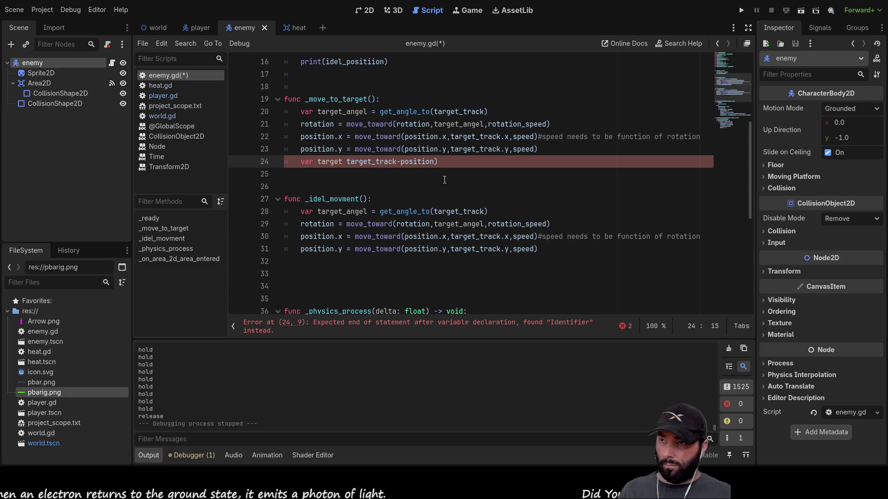
{"action": "type", "text": "_vector"}
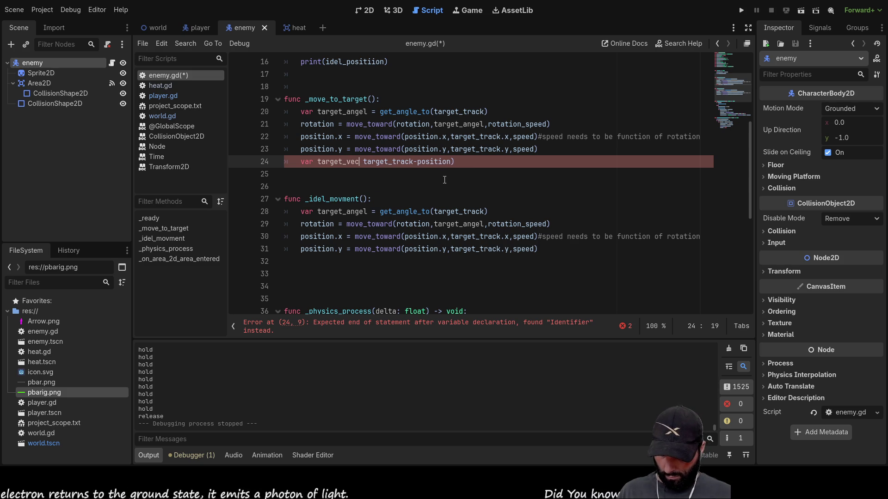
{"action": "type", "text": " ="}
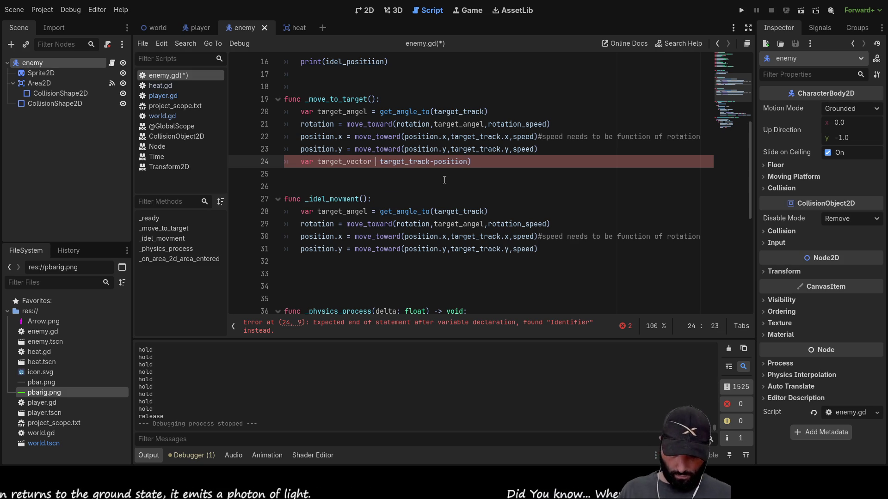
{"action": "key", "text": "Right"}
{"action": "key", "text": "ctrl+Right"}
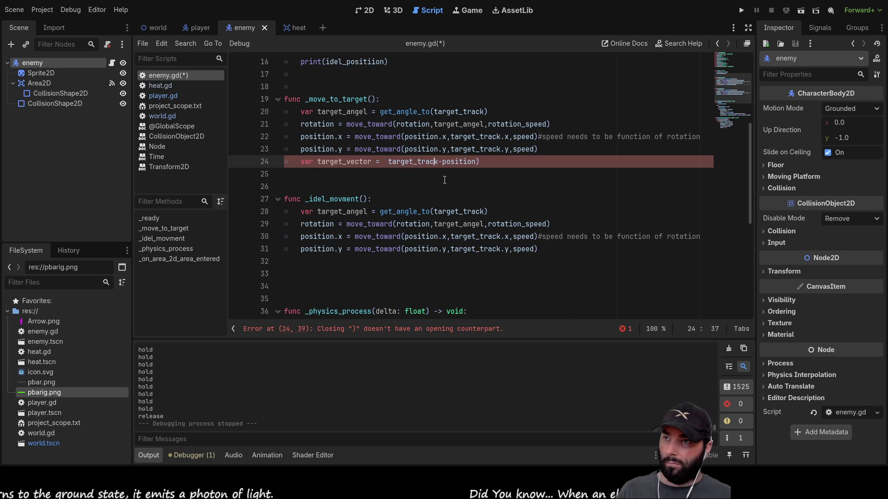
{"action": "type", "text": "-"}
{"action": "key", "text": "ctrl+Right"}
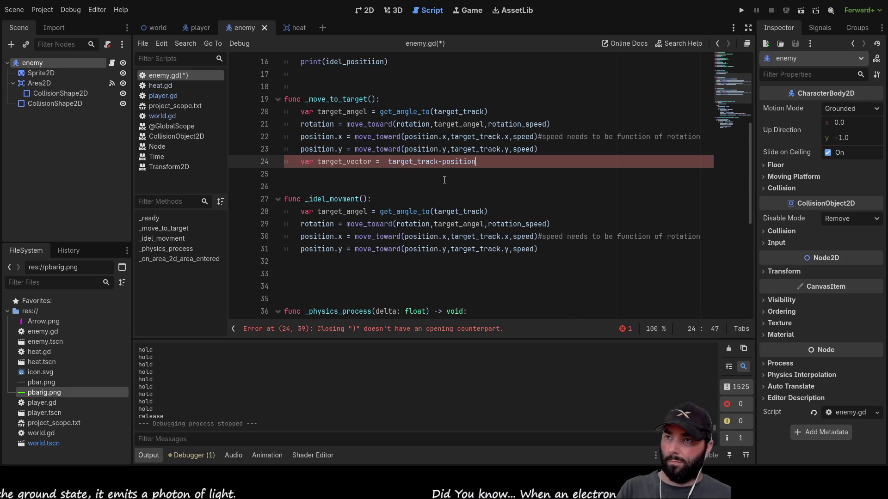
{"action": "key", "text": "Return"}
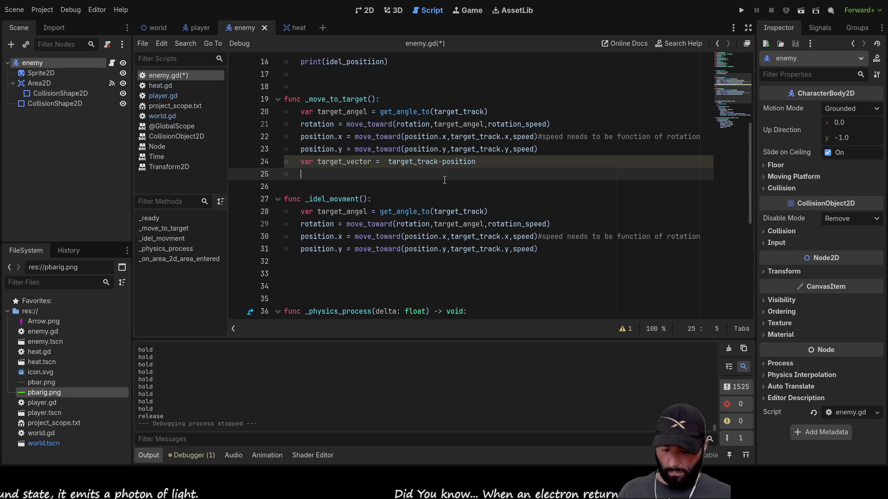
Write the condition 'if target_vector.length() < 0.1:' below the assignment.
{"action": "type", "text": "if target"}
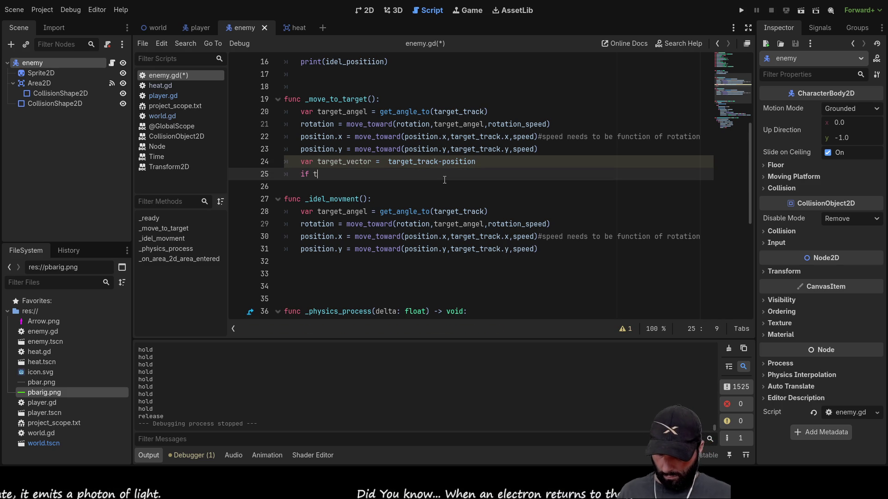
{"action": "key", "text": "Down"}
{"action": "key", "text": "Down"}
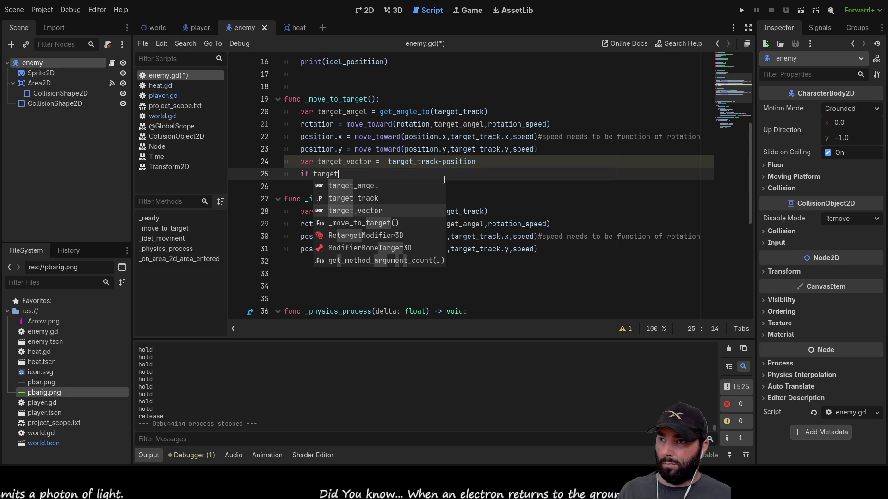
{"action": "key", "text": "Return"}
{"action": "type", "text": ".leng"}
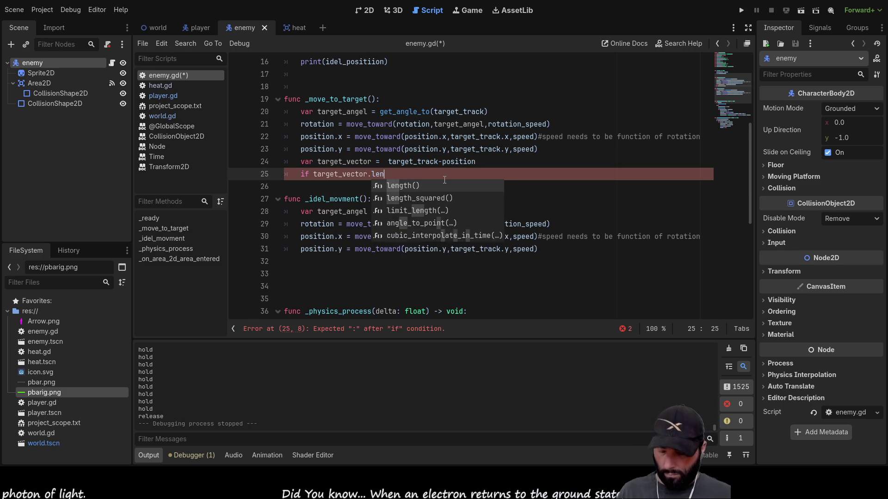
{"action": "key", "text": "Return"}
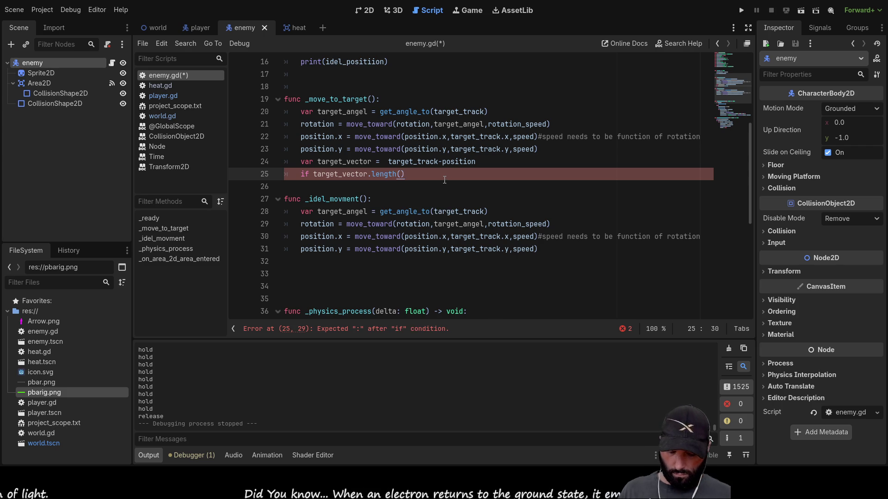
{"action": "type", "text": "<"}
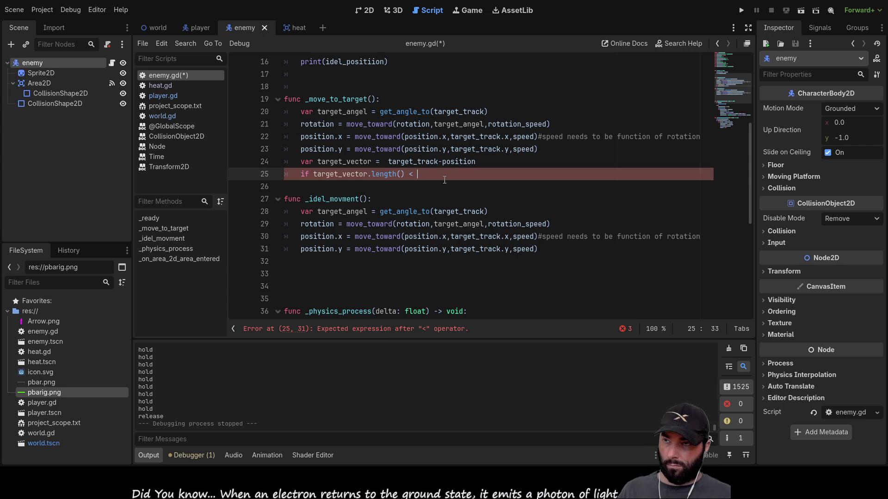
{"action": "type", "text": "0"}
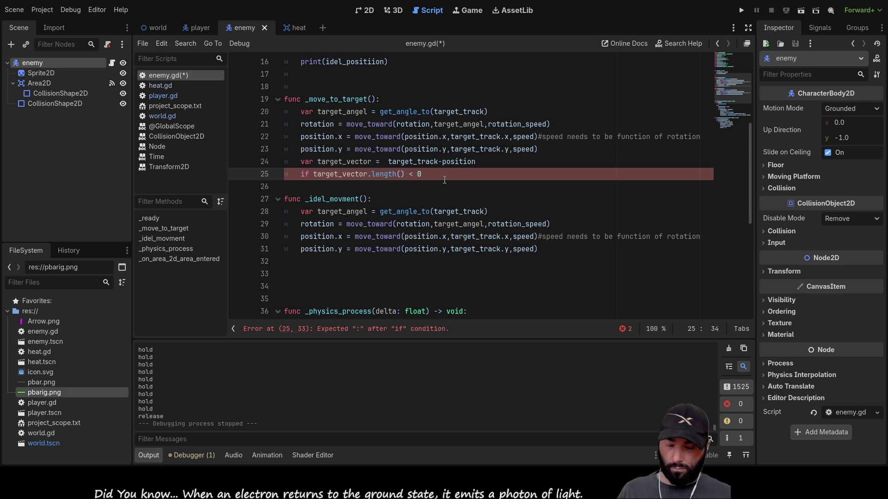
{"action": "type", "text": ".1:"}
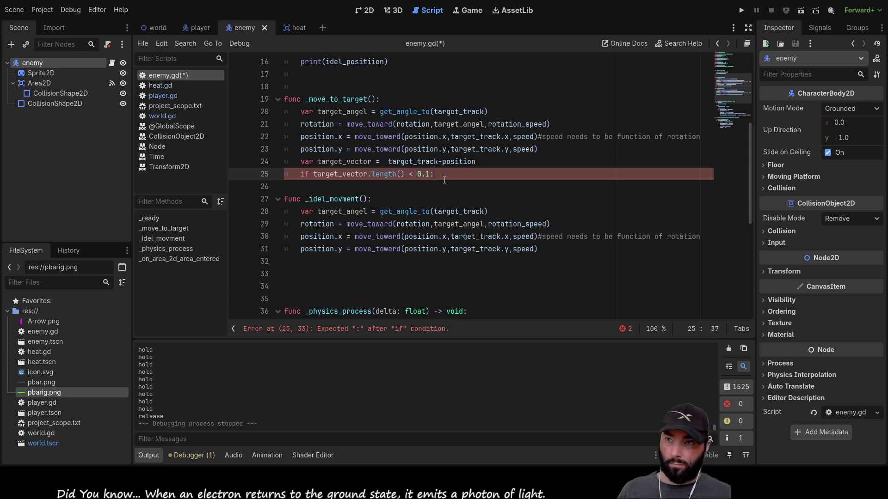
{"action": "key", "text": "Return"}
Put 'hunting = false' in the if block and run the game.
{"action": "key", "text": "Tab"}
{"action": "key", "text": "BackSpace"}
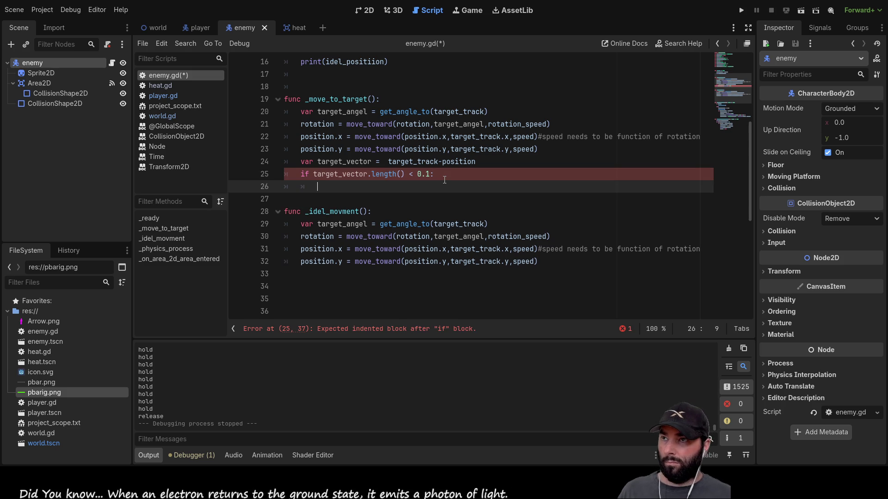
{"action": "type", "text": "hun"}
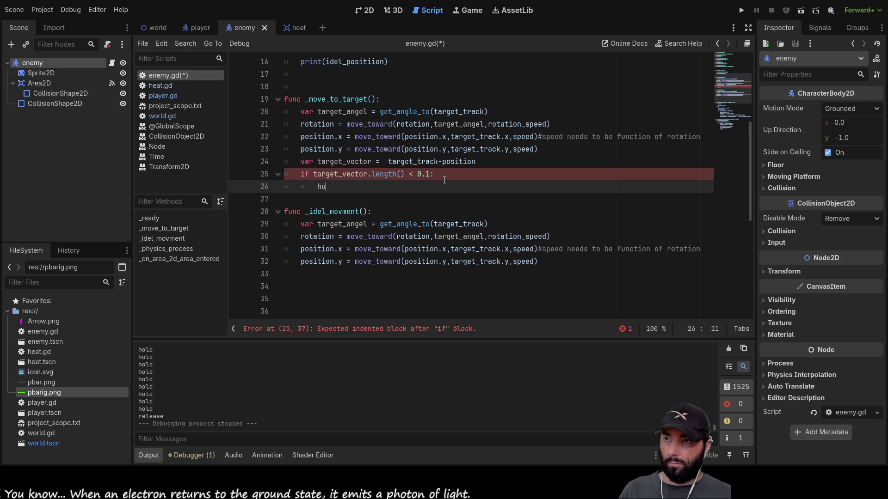
{"action": "key", "text": "Return"}
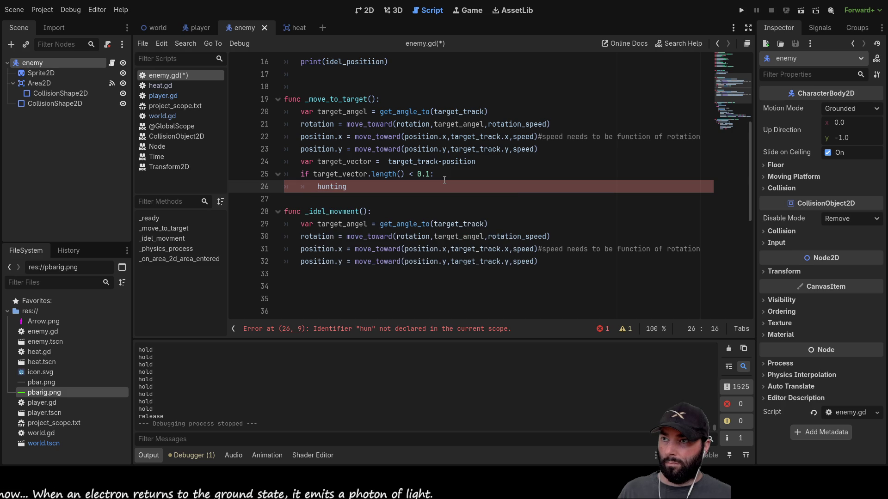
{"action": "type", "text": " = false"}
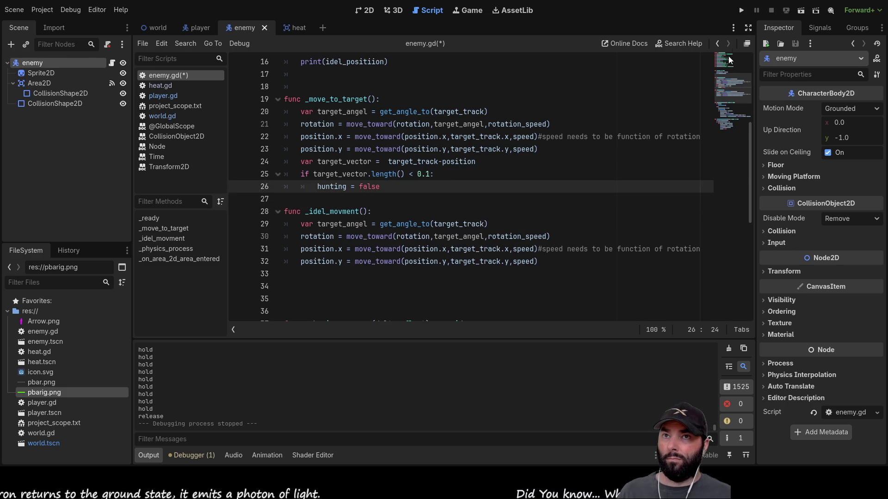
{"action": "left_click", "coordinate": [740, 11]}
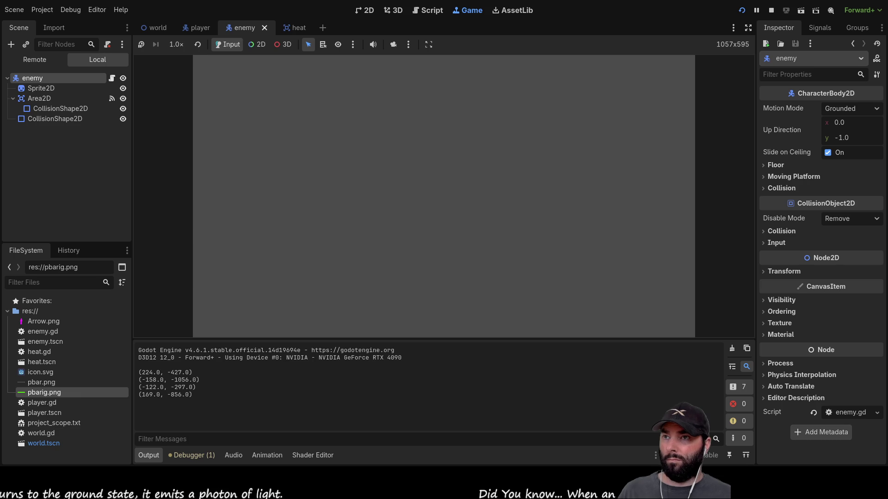
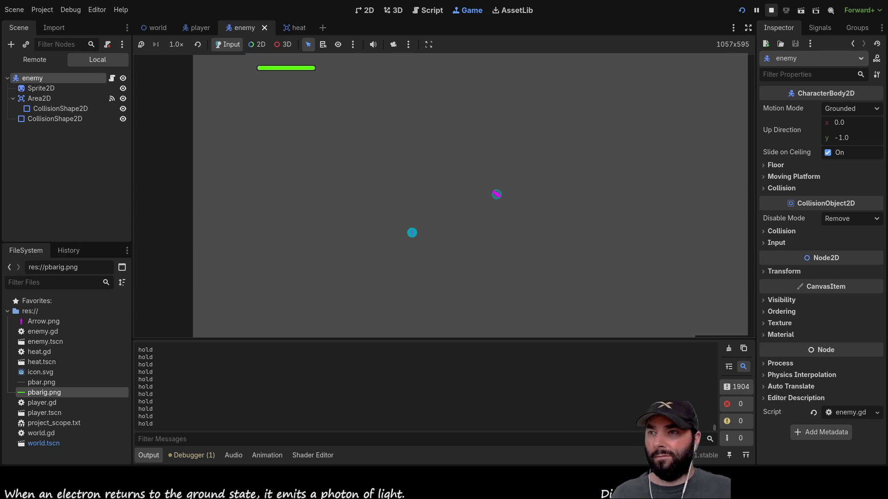
Stop the game and add print("idel") on empty line 33 of _idel_movment.
{"action": "key", "text": "F8"}
{"action": "scroll", "coordinate": [388, 224], "scroll_direction": "up", "scroll_amount": 4}
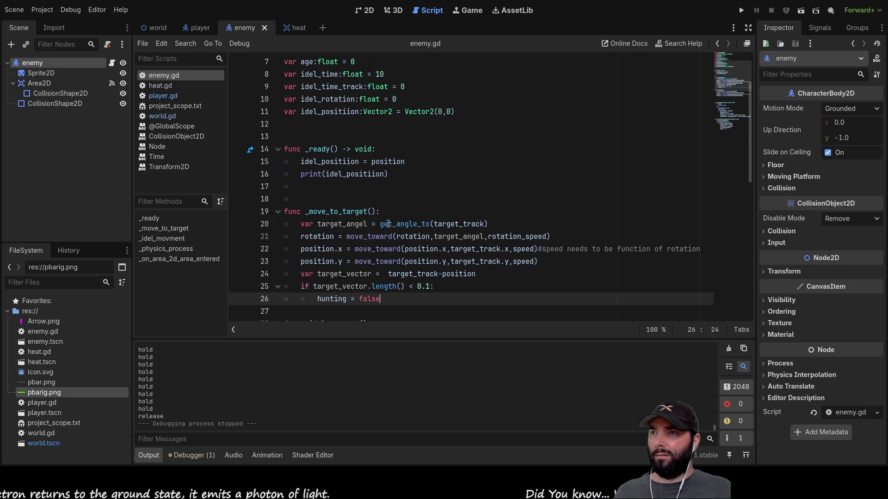
{"action": "scroll", "coordinate": [405, 240], "scroll_direction": "down", "scroll_amount": 4}
{"action": "scroll", "coordinate": [374, 233], "scroll_direction": "down", "scroll_amount": 1}
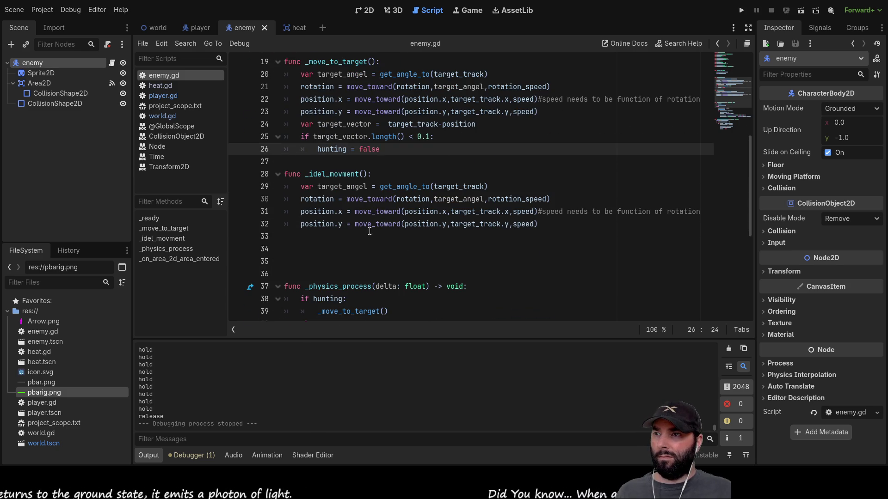
{"action": "left_click", "coordinate": [321, 233]}
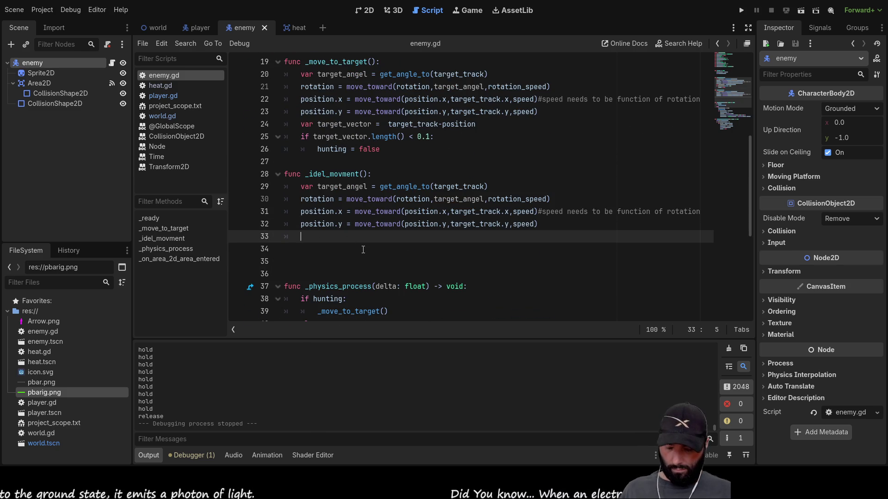
{"action": "type", "text": "print("}
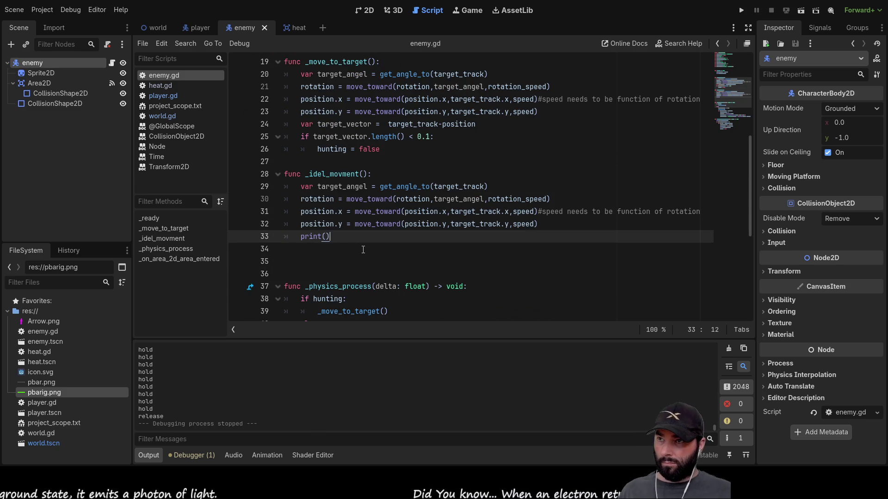
{"action": "type", "text": "\"idel"}
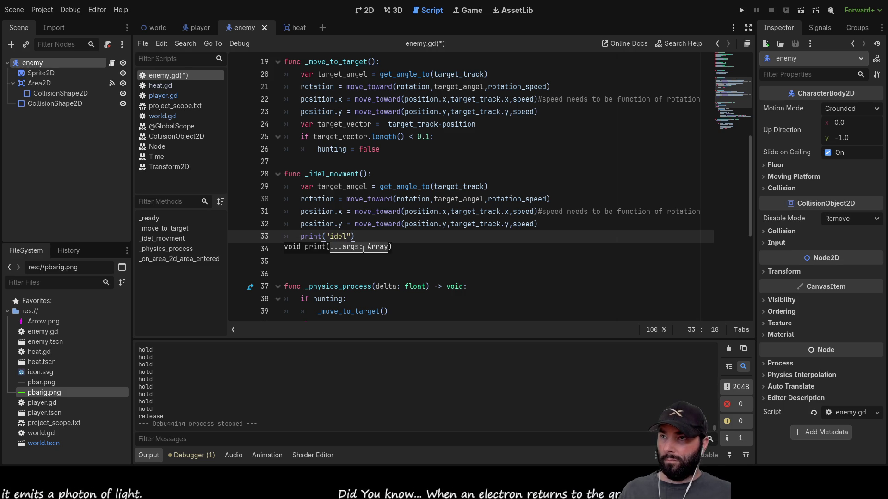
Review the edited enemy.gd script, then run the game to check the idle print.
{"action": "scroll", "coordinate": [460, 239], "scroll_direction": "up", "scroll_amount": 5}
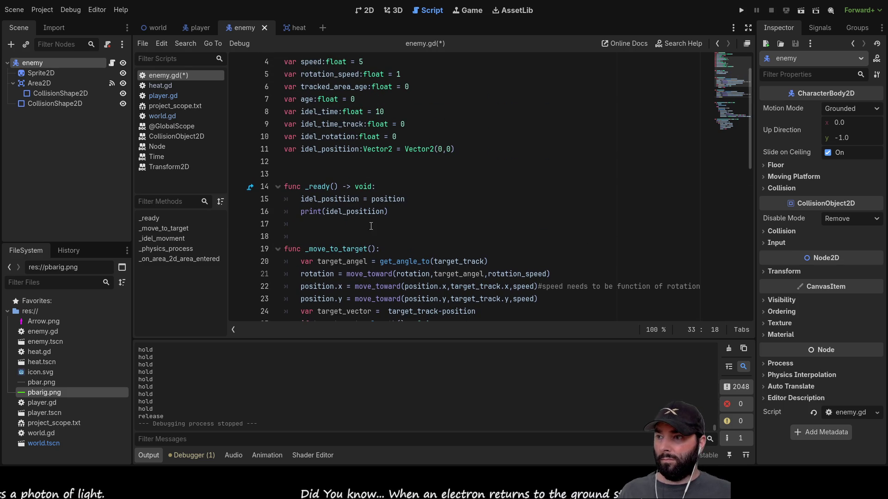
{"action": "scroll", "coordinate": [359, 221], "scroll_direction": "up", "scroll_amount": 1}
{"action": "scroll", "coordinate": [359, 221], "scroll_direction": "down", "scroll_amount": 2}
{"action": "scroll", "coordinate": [151, 386], "scroll_direction": "up", "scroll_amount": 1}
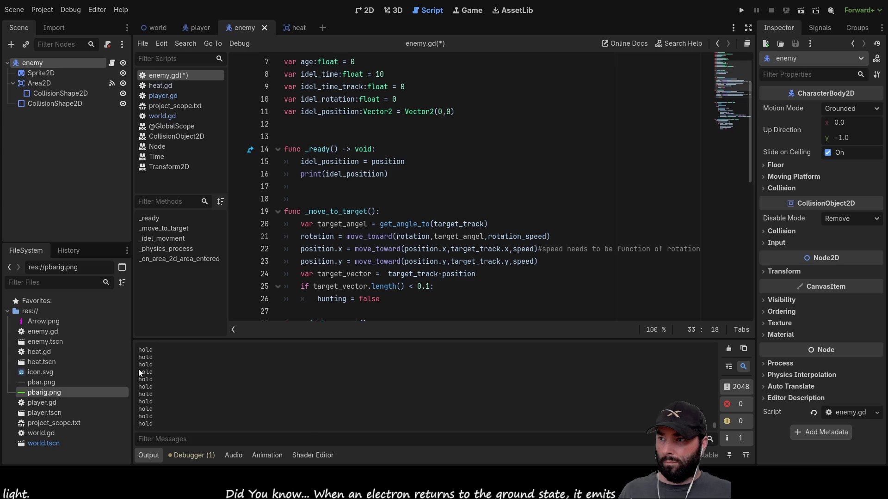
{"action": "scroll", "coordinate": [207, 384], "scroll_direction": "down", "scroll_amount": 3}
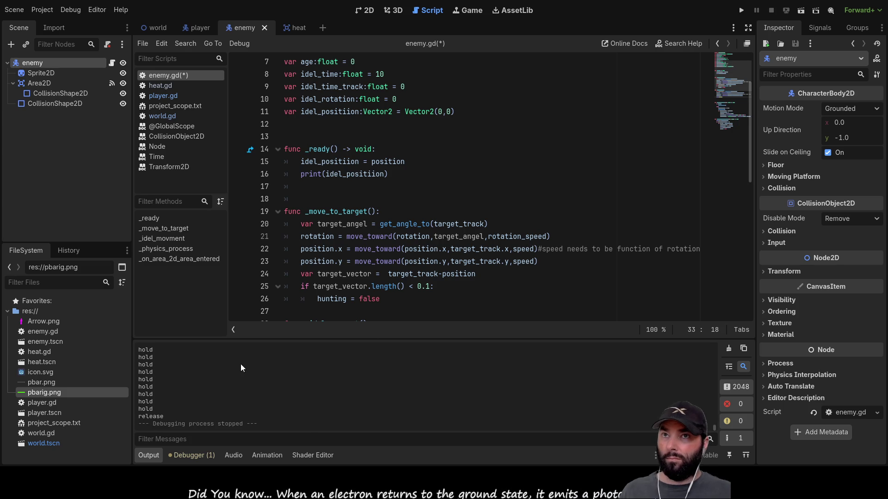
{"action": "left_click", "coordinate": [742, 10]}
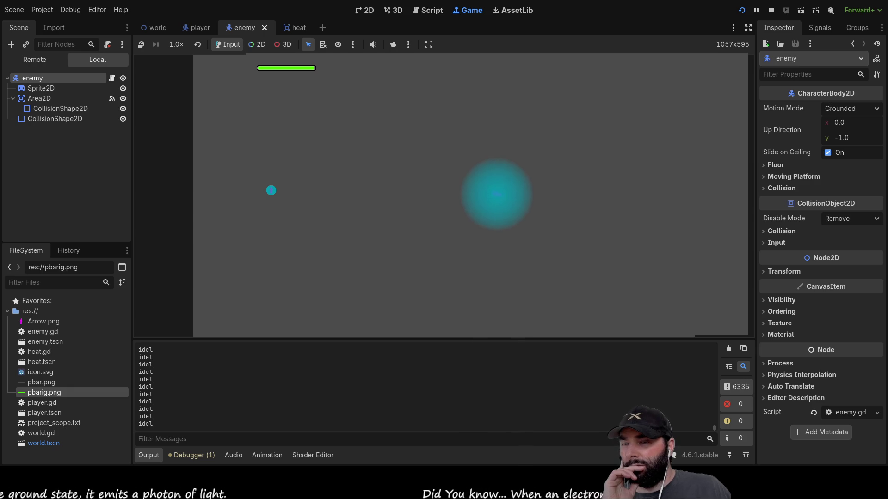
Stop the running game once the Output panel shows idel being printed.
{"action": "key", "text": "F8"}
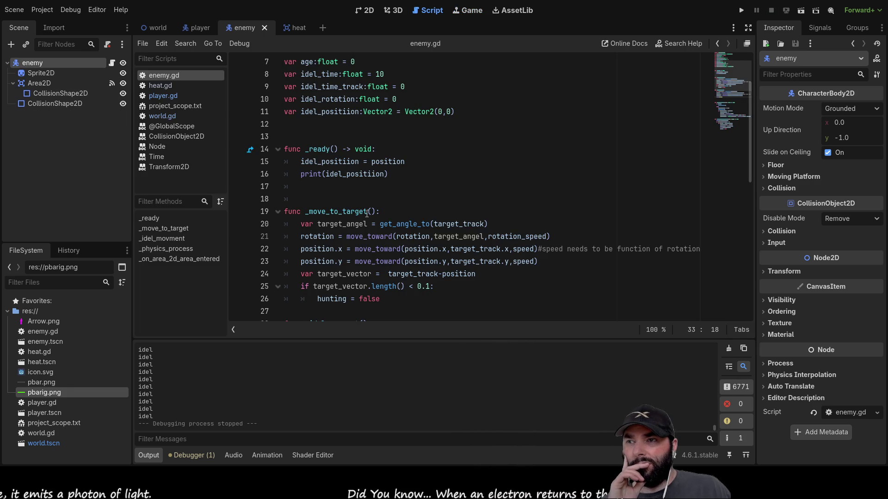
Find target_track in _idel_movment and select idel_posiition on line 47 for reuse.
{"action": "scroll", "coordinate": [373, 221], "scroll_direction": "down", "scroll_amount": 3}
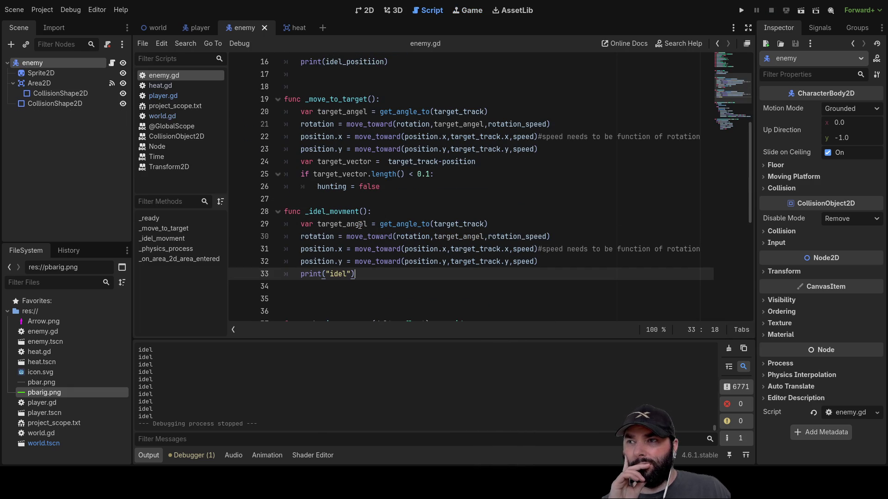
{"action": "double_click", "coordinate": [338, 212]}
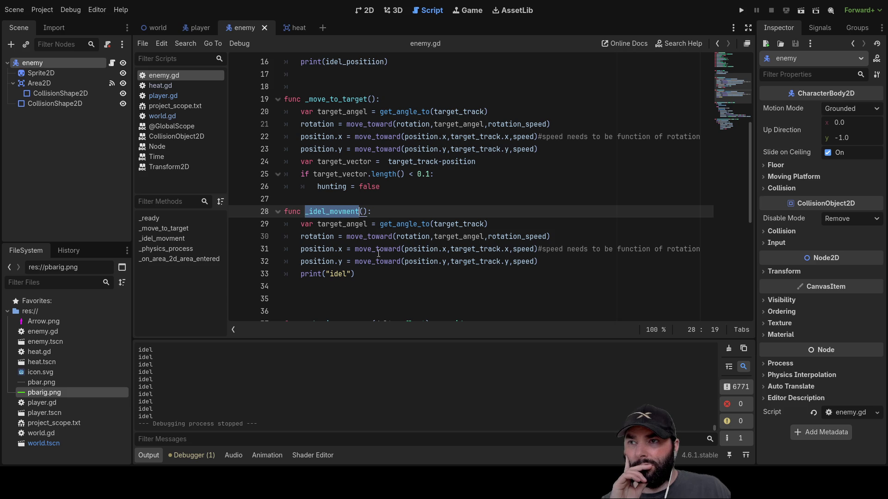
{"action": "double_click", "coordinate": [458, 224]}
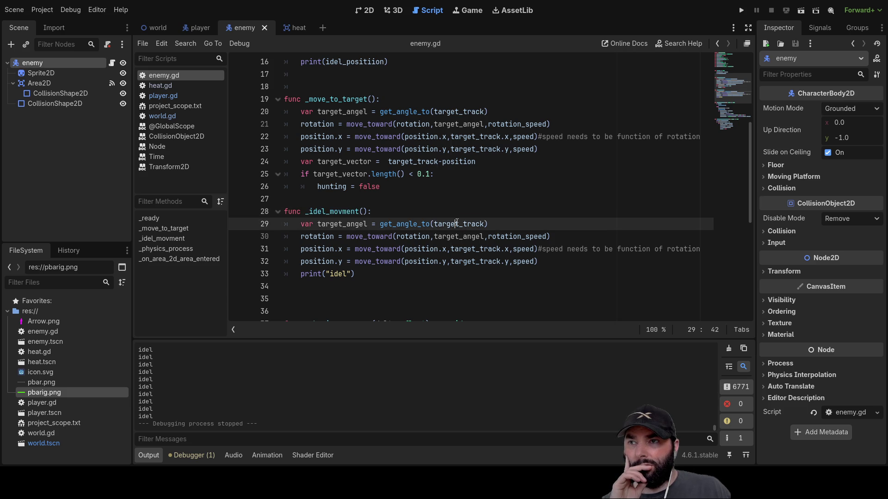
{"action": "scroll", "coordinate": [450, 230], "scroll_direction": "down", "scroll_amount": 4}
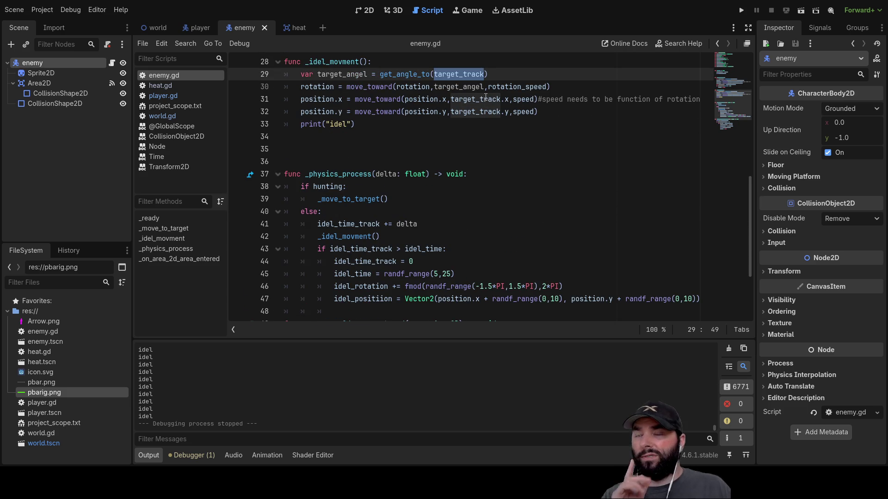
{"action": "scroll", "coordinate": [474, 203], "scroll_direction": "down", "scroll_amount": 3}
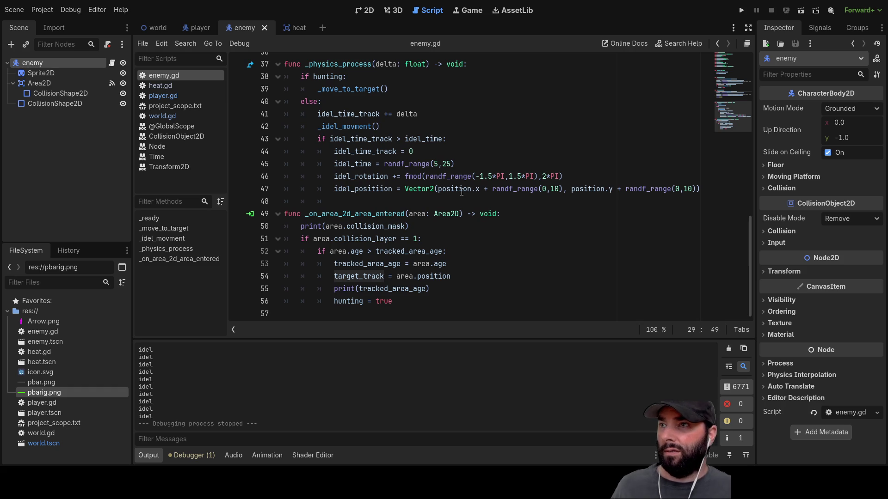
{"action": "double_click", "coordinate": [364, 176]}
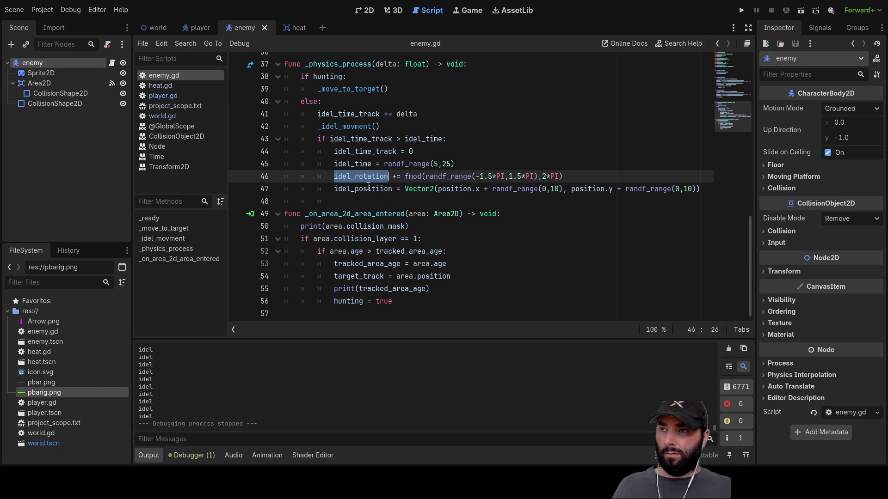
{"action": "double_click", "coordinate": [370, 189]}
{"action": "key", "text": "ctrl+c"}
Replace target_track with idel_posiition on lines 29, 31 and 32, then view player.gd.
{"action": "scroll", "coordinate": [403, 224], "scroll_direction": "up", "scroll_amount": 6}
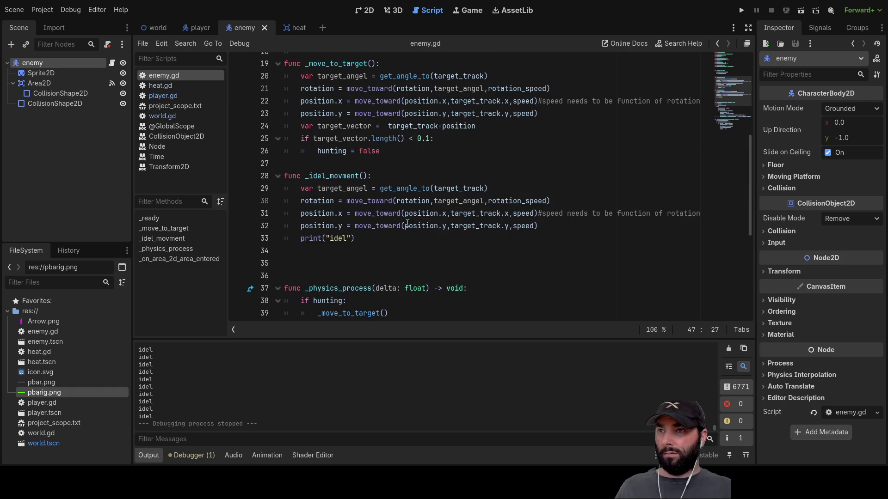
{"action": "double_click", "coordinate": [475, 213]}
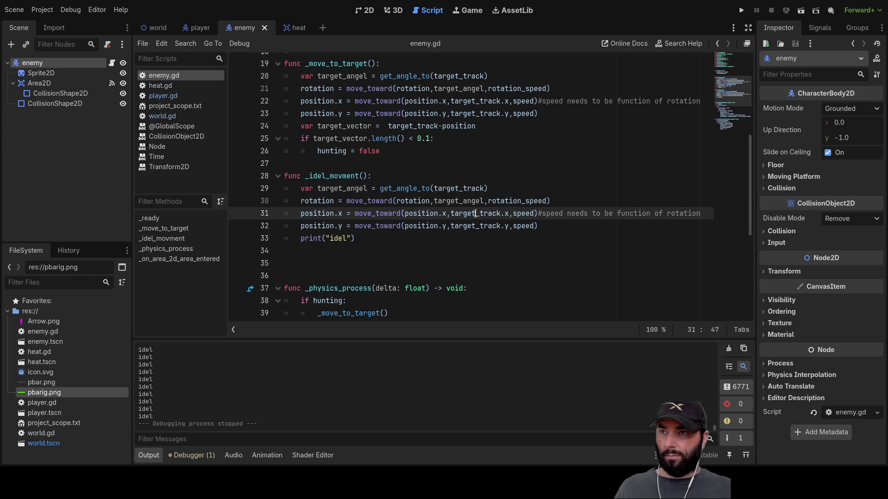
{"action": "key", "text": "ctrl+d"}
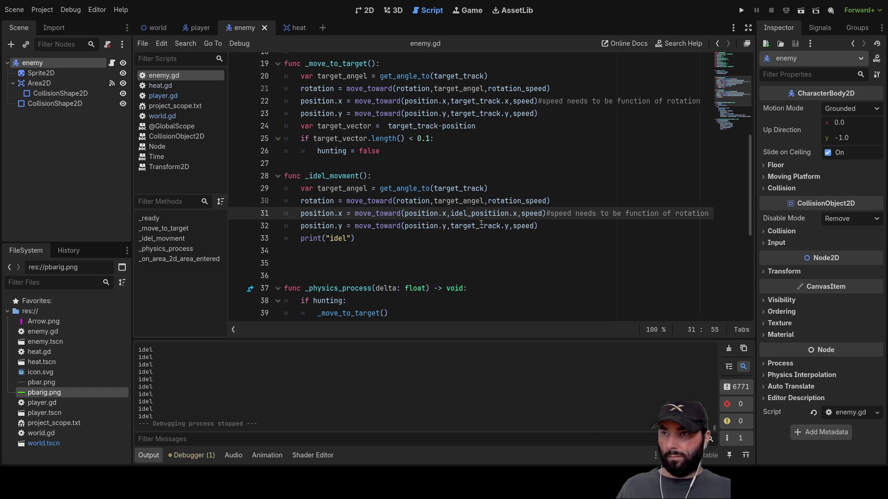
{"action": "key", "text": "ctrl+v"}
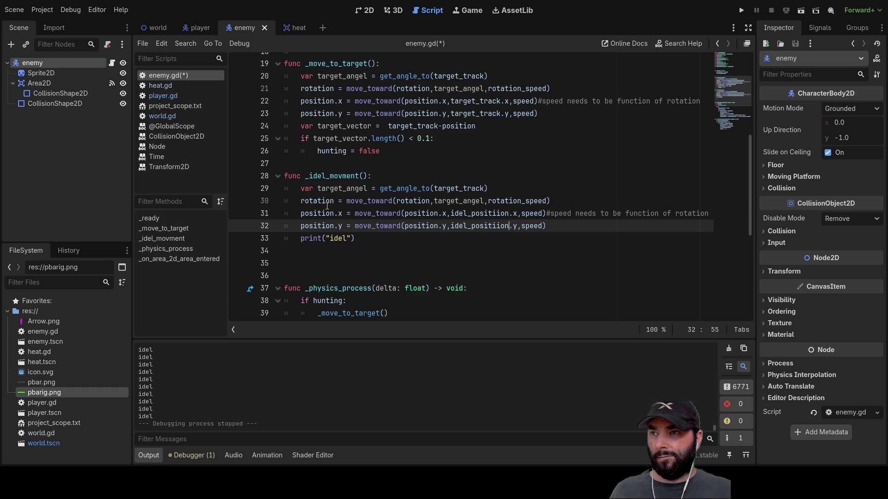
{"action": "double_click", "coordinate": [455, 188]}
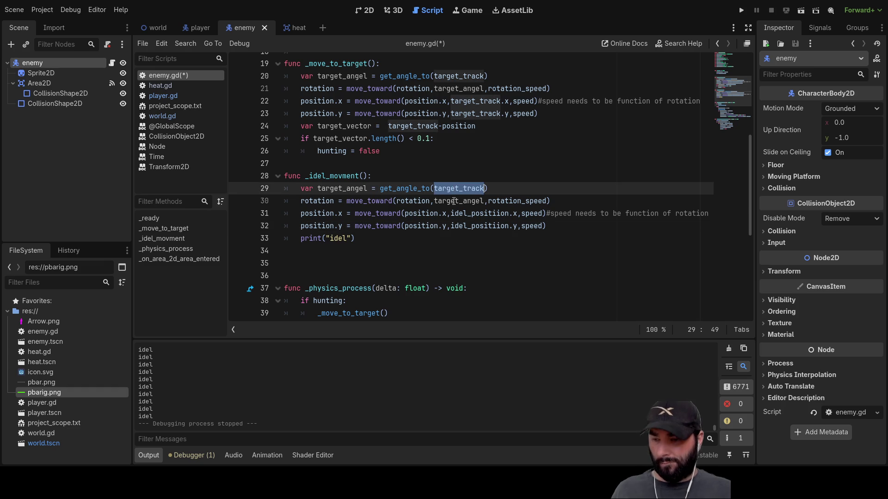
{"action": "key", "text": "ctrl+v"}
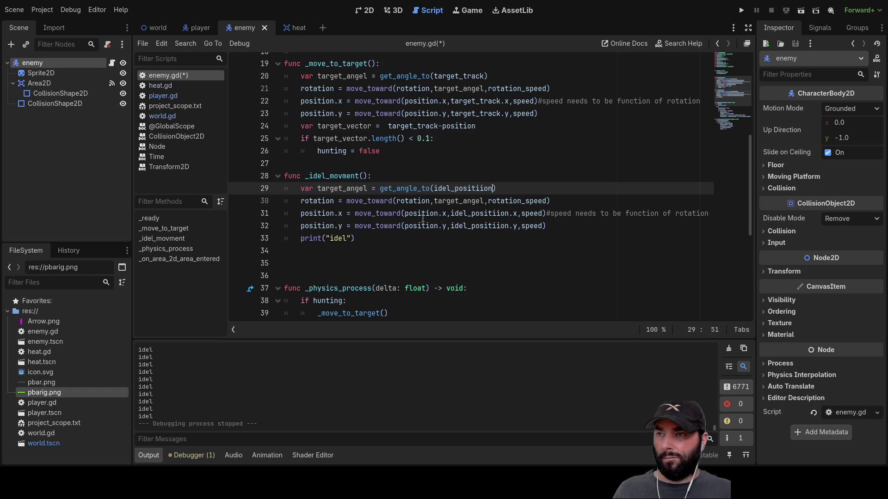
{"action": "left_click", "coordinate": [209, 27]}
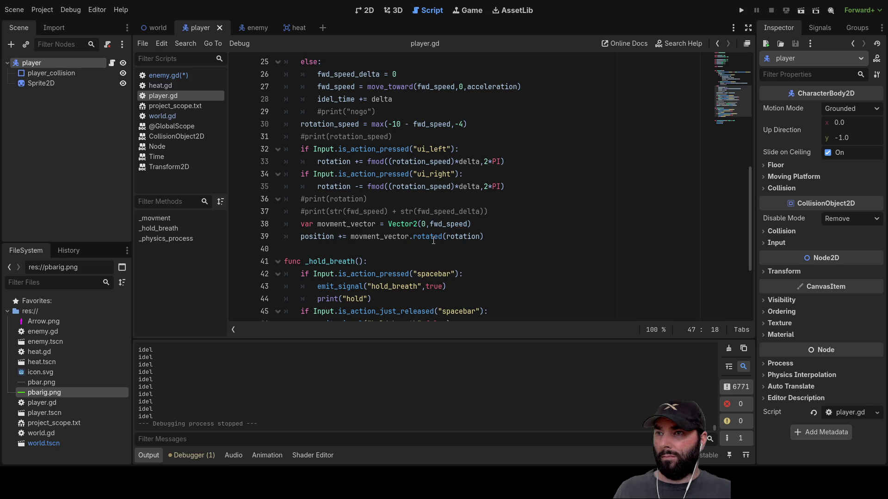
Compare against player.gd's .rotated(rotation) line, then relaunch the game from enemy.gd.
{"action": "left_click_drag", "start_coordinate": [410, 237], "coordinate": [489, 237]}
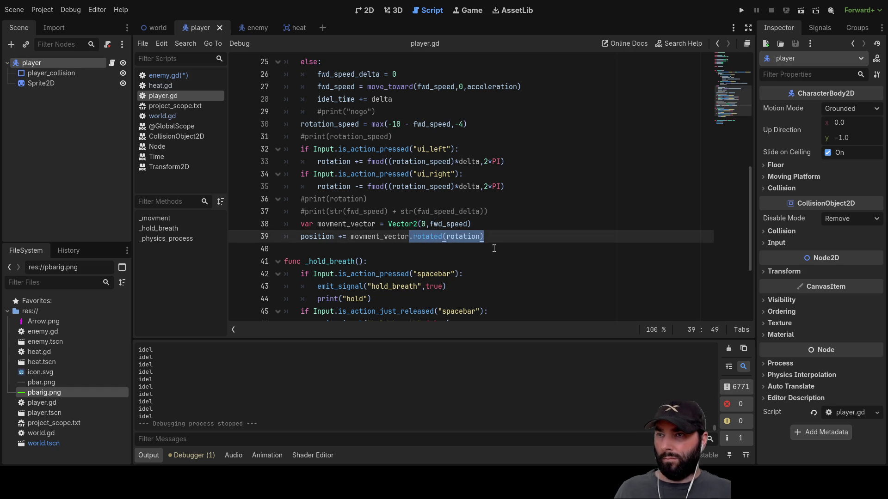
{"action": "left_click", "coordinate": [257, 25]}
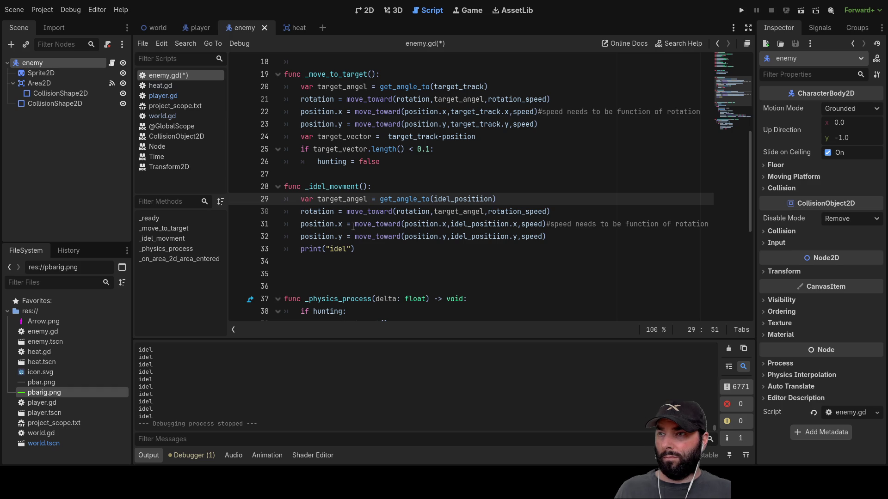
{"action": "left_click", "coordinate": [201, 26]}
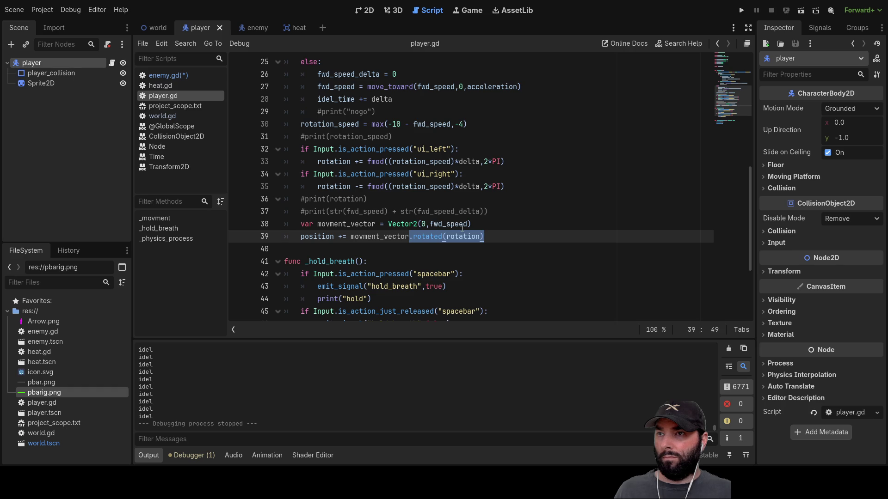
{"action": "left_click", "coordinate": [257, 27]}
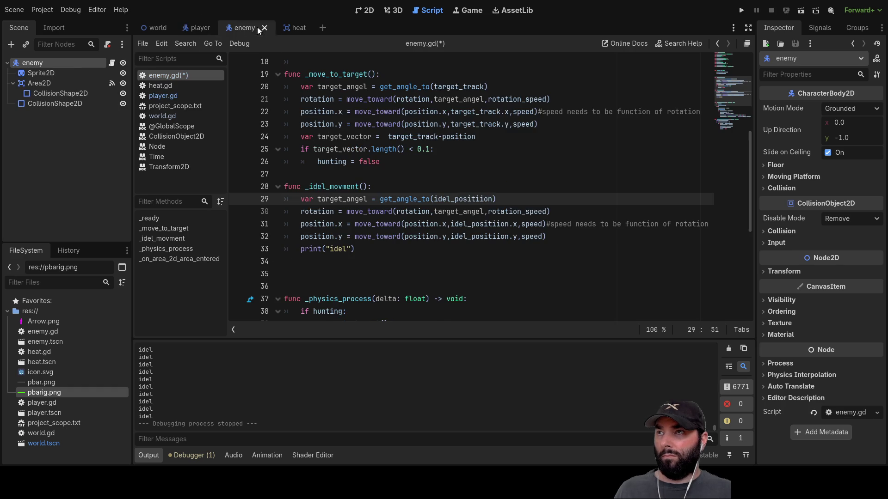
{"action": "left_click", "coordinate": [741, 10]}
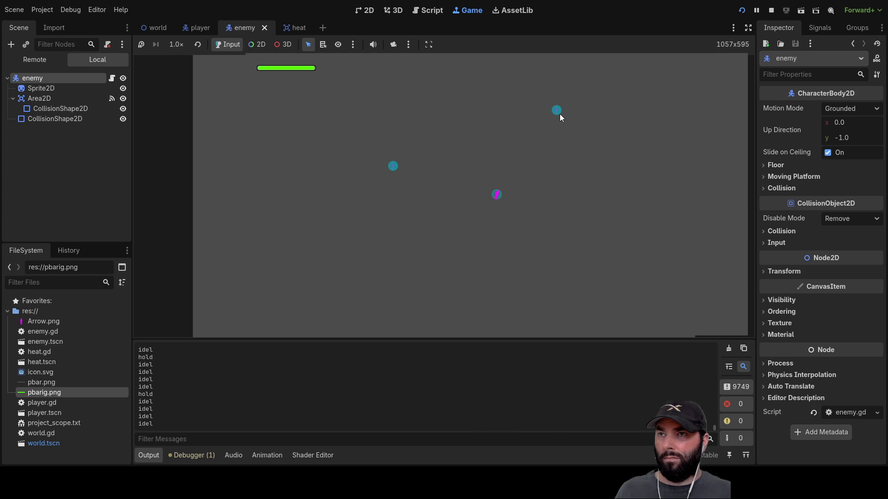
Stop the test run after watching the enemies drift around.
{"action": "key", "text": "F8"}
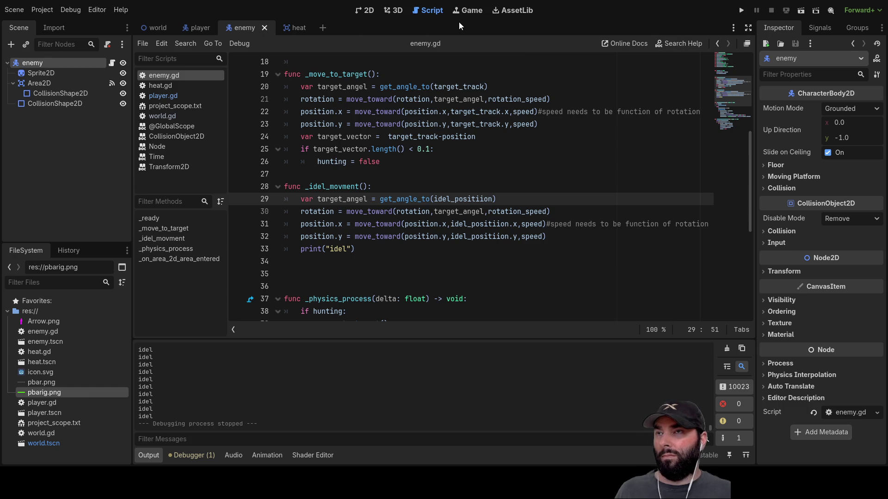
Change both randf_range(0,10) calls on line 47 to randf_range(0,100).
{"action": "scroll", "coordinate": [370, 222], "scroll_direction": "up", "scroll_amount": 6}
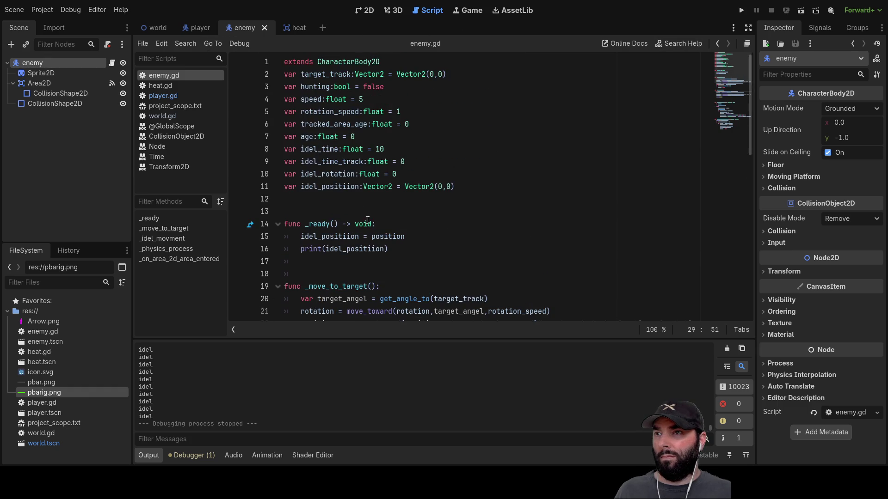
{"action": "scroll", "coordinate": [395, 232], "scroll_direction": "down", "scroll_amount": 12}
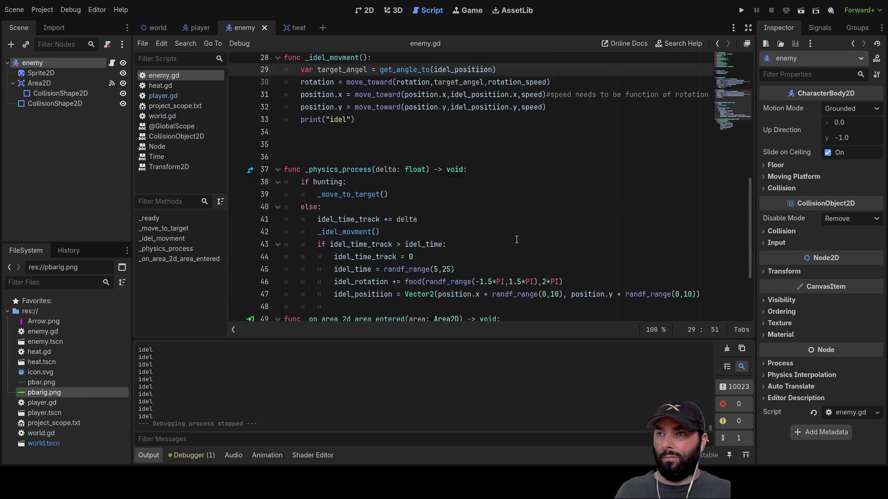
{"action": "left_click", "coordinate": [560, 189]}
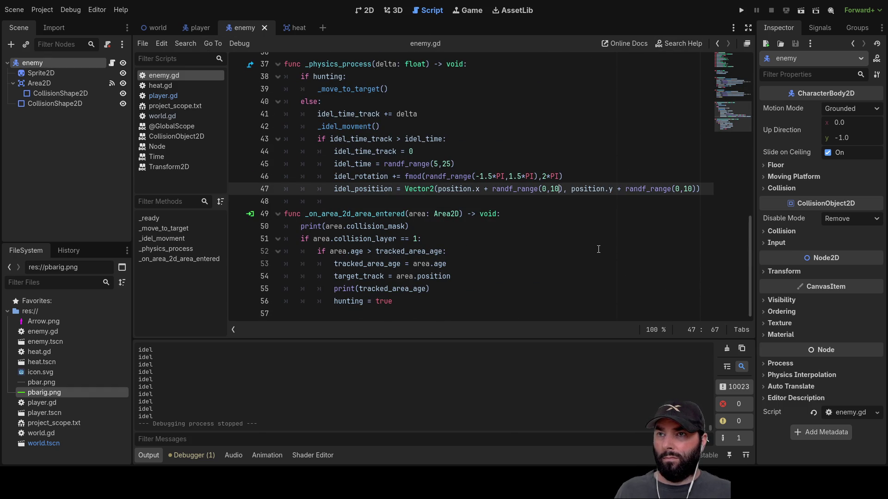
{"action": "key", "text": "BackSpace"}
{"action": "key", "text": "BackSpace"}
{"action": "type", "text": "50"}
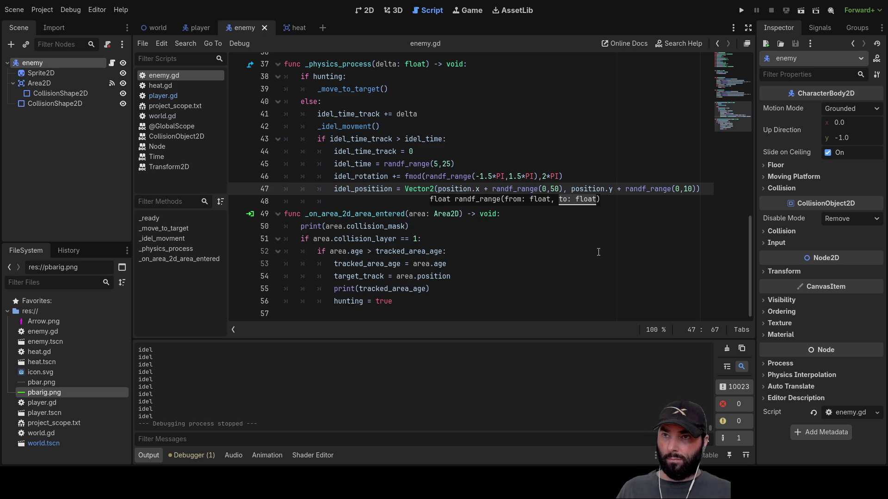
{"action": "key", "text": "ctrl+Right"}
{"action": "key", "text": "ctrl+Right"}
{"action": "key", "text": "ctrl+Right"}
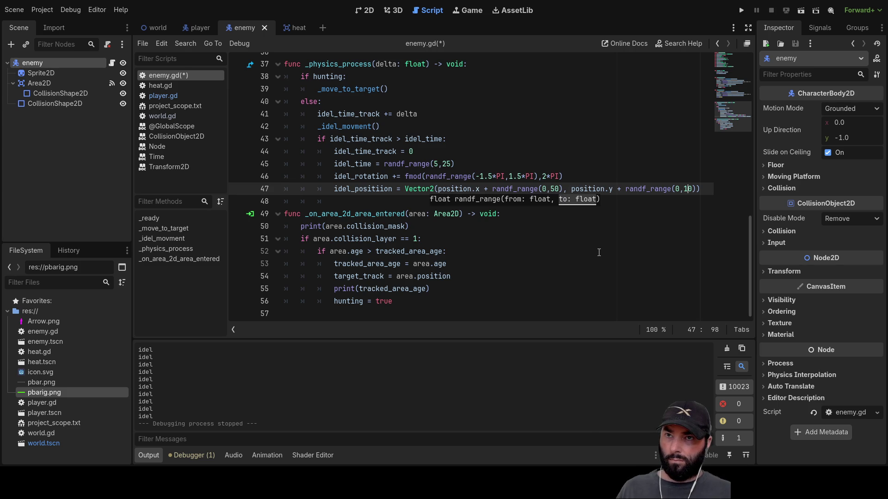
{"action": "key", "text": "BackSpace"}
{"action": "type", "text": "10"}
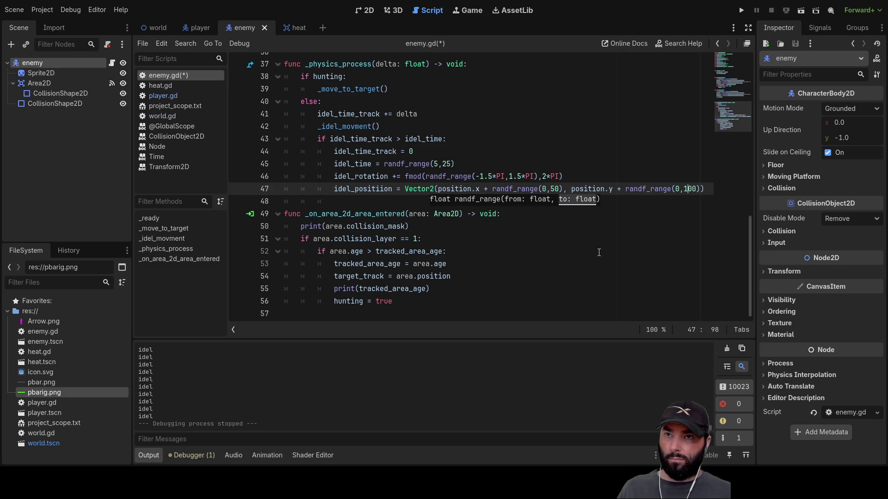
{"action": "key", "text": "ctrl+Left"}
{"action": "key", "text": "ctrl+Left"}
{"action": "key", "text": "ctrl+Left"}
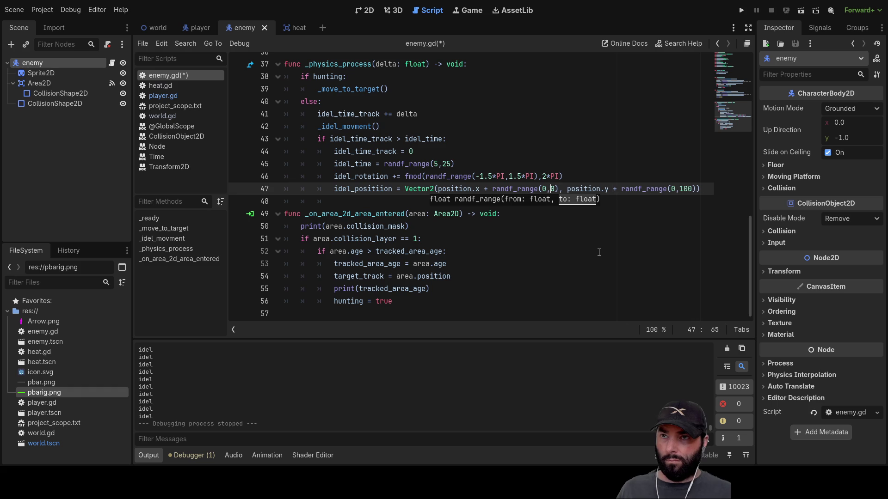
{"action": "type", "text": "10"}
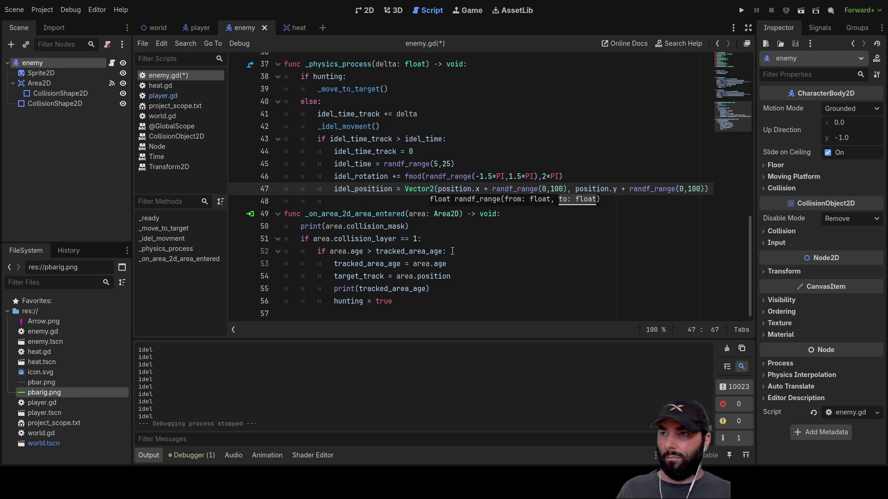
{"action": "left_click", "coordinate": [509, 241]}
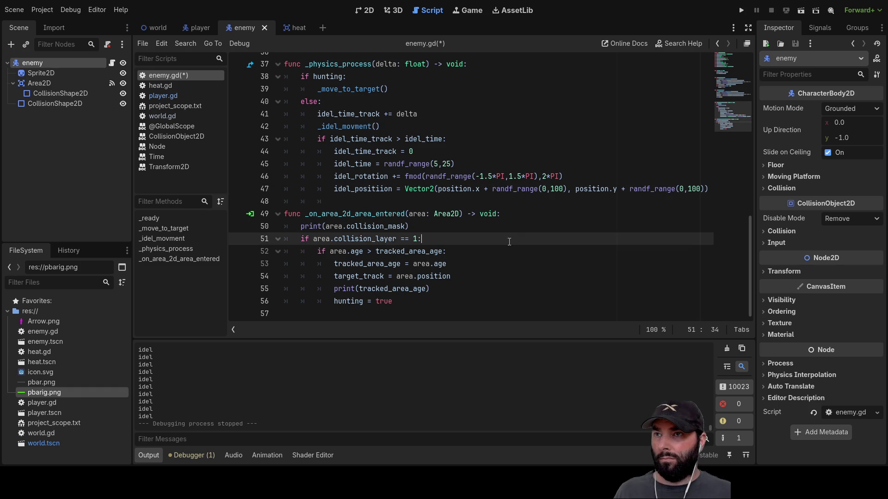
Make idle movement use speed/4 on lines 31 and 32, then run the game.
{"action": "double_click", "coordinate": [363, 189]}
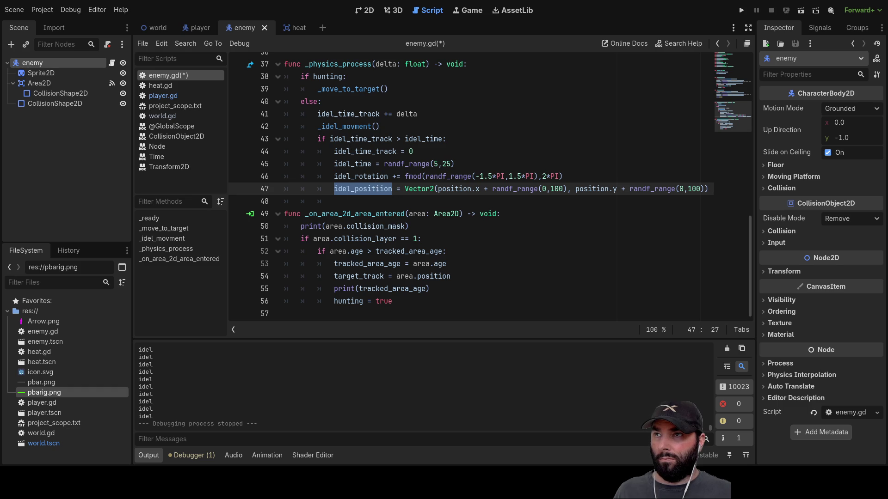
{"action": "double_click", "coordinate": [353, 126]}
{"action": "scroll", "coordinate": [416, 232], "scroll_direction": "up", "scroll_amount": 4}
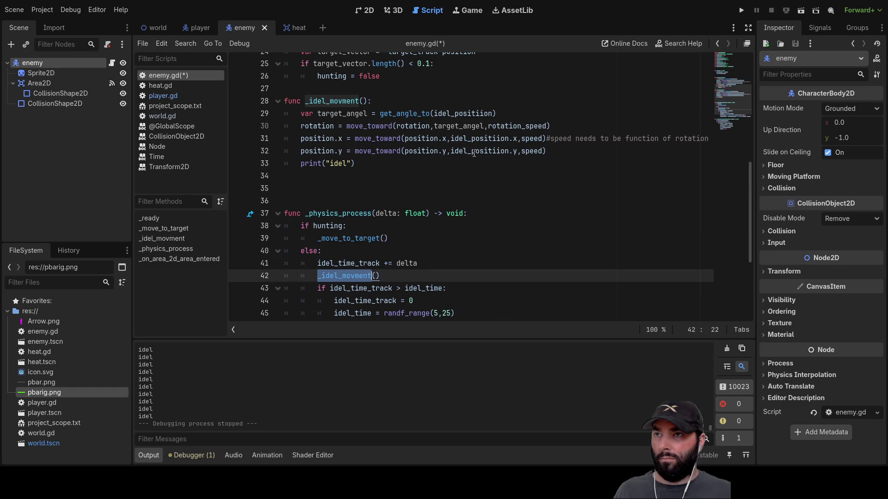
{"action": "double_click", "coordinate": [532, 138]}
{"action": "key", "text": "Right"}
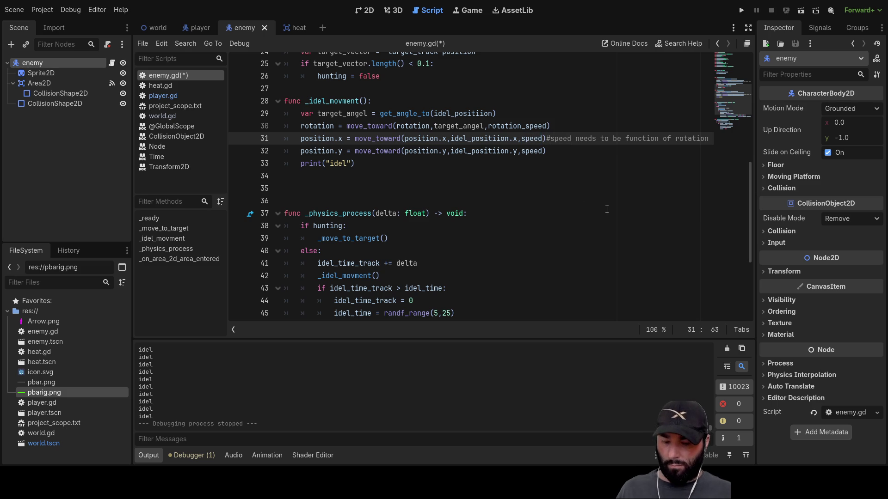
{"action": "type", "text": "/4"}
{"action": "key", "text": "Down"}
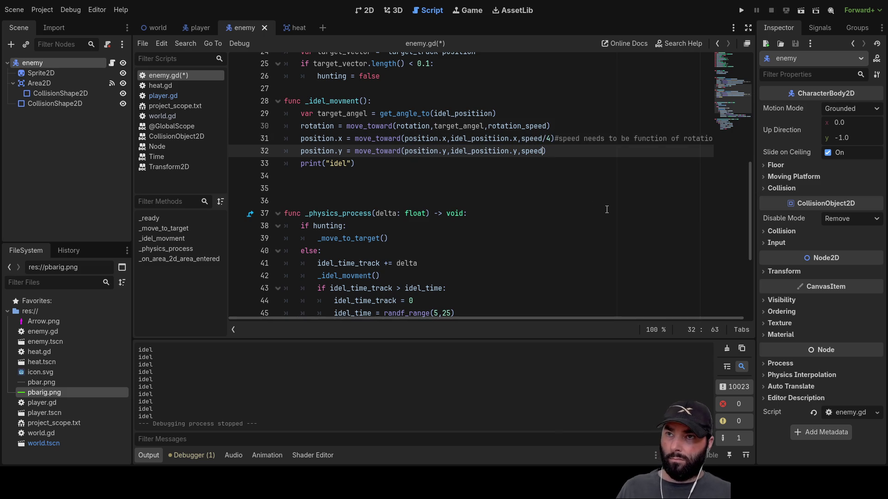
{"action": "type", "text": "/4"}
{"action": "key", "text": "Up"}
{"action": "key", "text": "Up"}
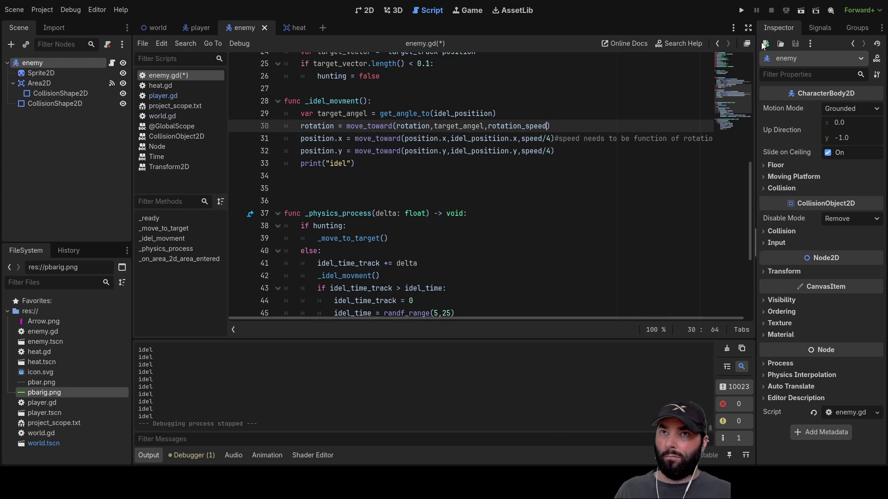
{"action": "left_click", "coordinate": [738, 11]}
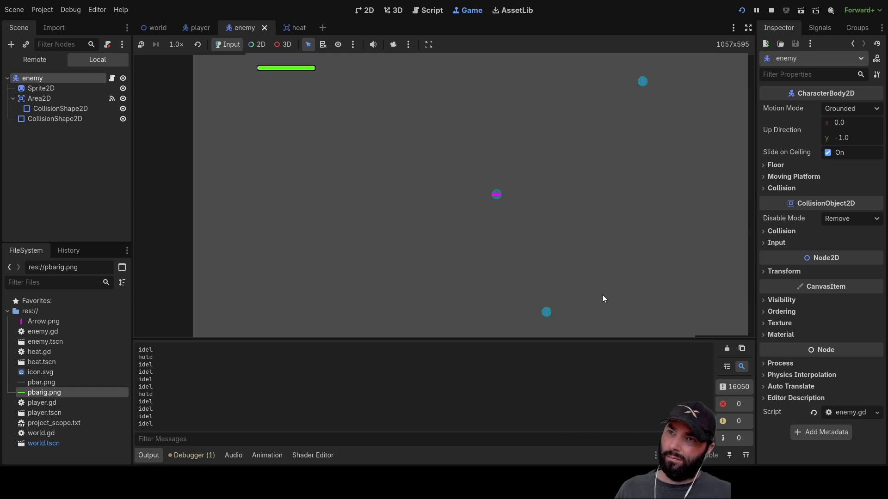
{"action": "key", "text": "F8"}
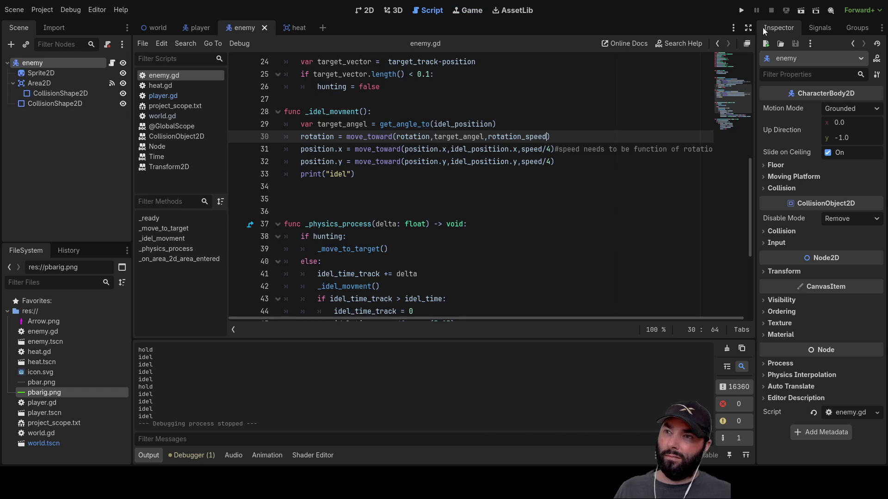
Change the lower bound of both randf_range calls on line 47 from 0 to -100.
{"action": "scroll", "coordinate": [543, 207], "scroll_direction": "up", "scroll_amount": 3}
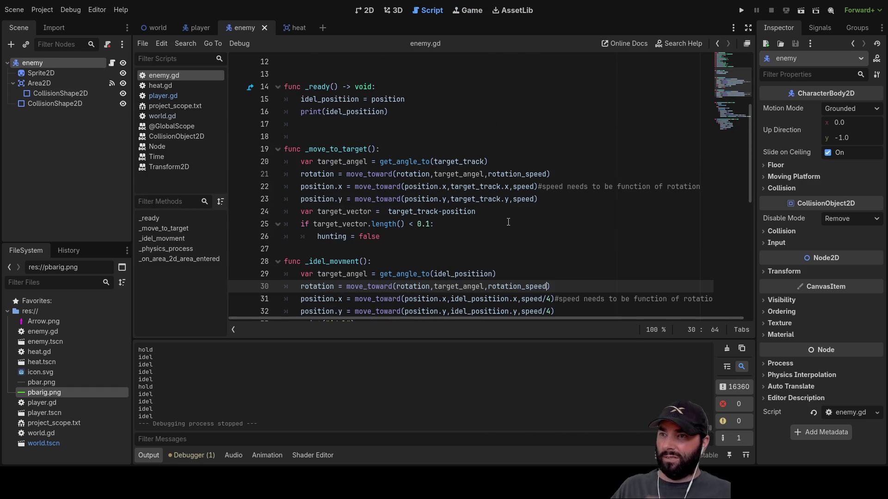
{"action": "scroll", "coordinate": [511, 236], "scroll_direction": "down", "scroll_amount": 6}
{"action": "scroll", "coordinate": [510, 236], "scroll_direction": "down", "scroll_amount": 2}
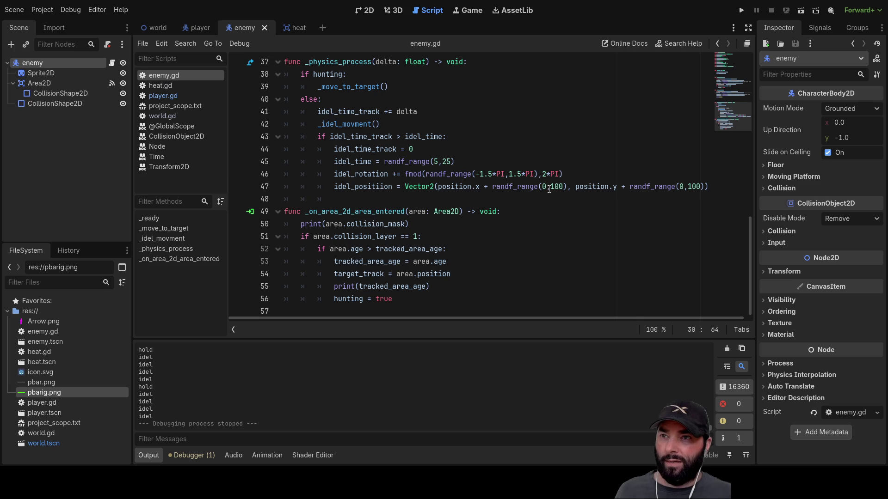
{"action": "left_click", "coordinate": [583, 186]}
{"action": "key", "text": "BackSpace"}
{"action": "type", "text": "-100"}
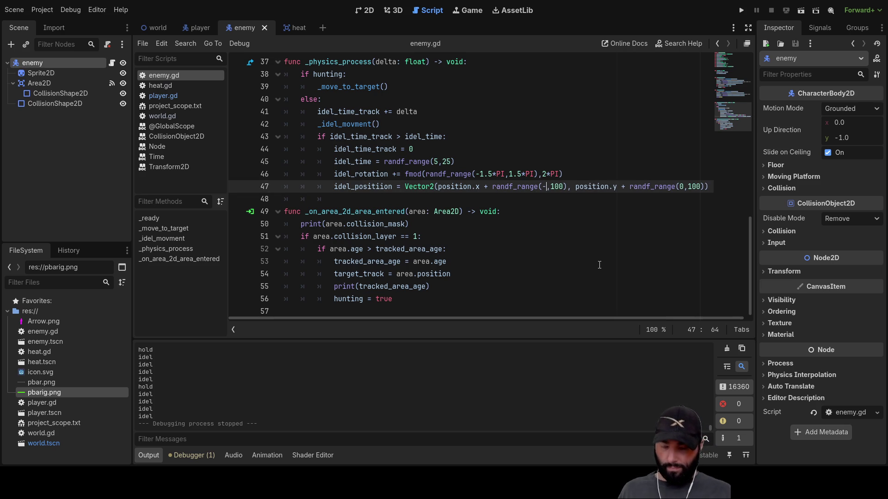
{"action": "key", "text": "Right"}
{"action": "key", "text": "ctrl+Right"}
{"action": "key", "text": "ctrl+Right"}
{"action": "key", "text": "ctrl+Right"}
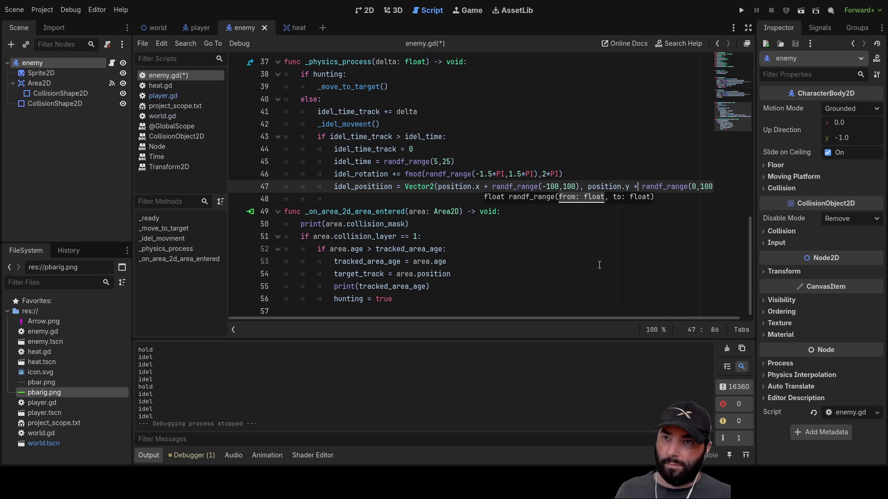
{"action": "key", "text": "BackSpace"}
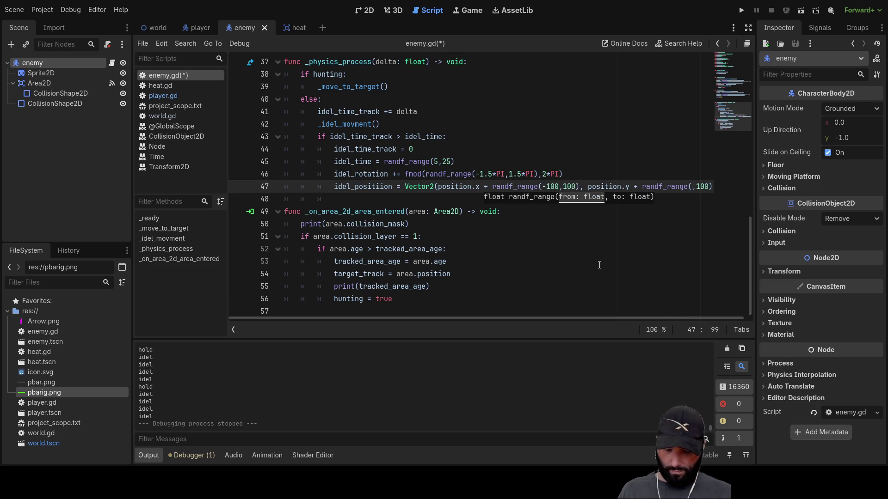
{"action": "type", "text": "-100"}
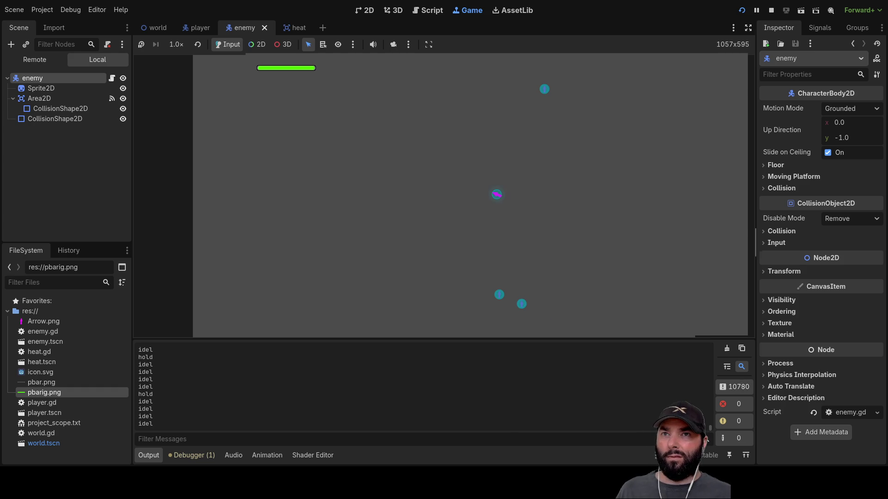
Stop the game after watching the enemies wander with the ±100 idle offsets.
{"action": "key", "text": "F8"}
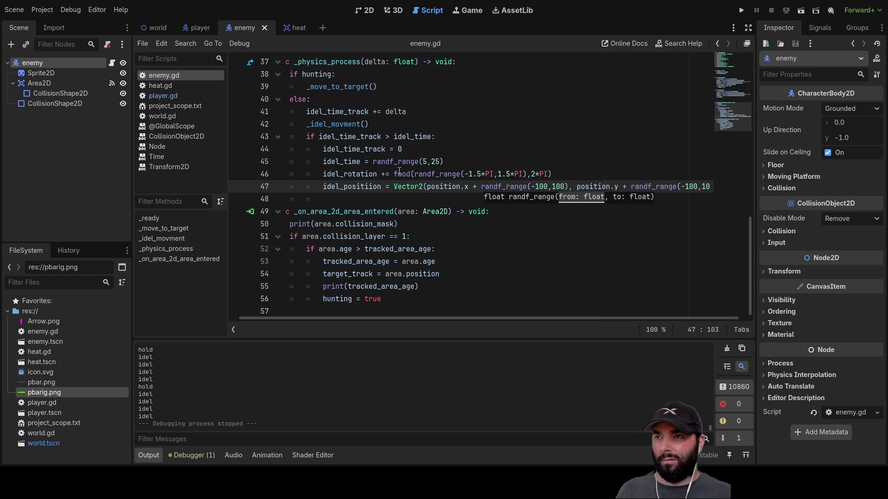
Change speed/4 to speed/8 on lines 31 and 32, then run the game with F5.
{"action": "left_click", "coordinate": [518, 137]}
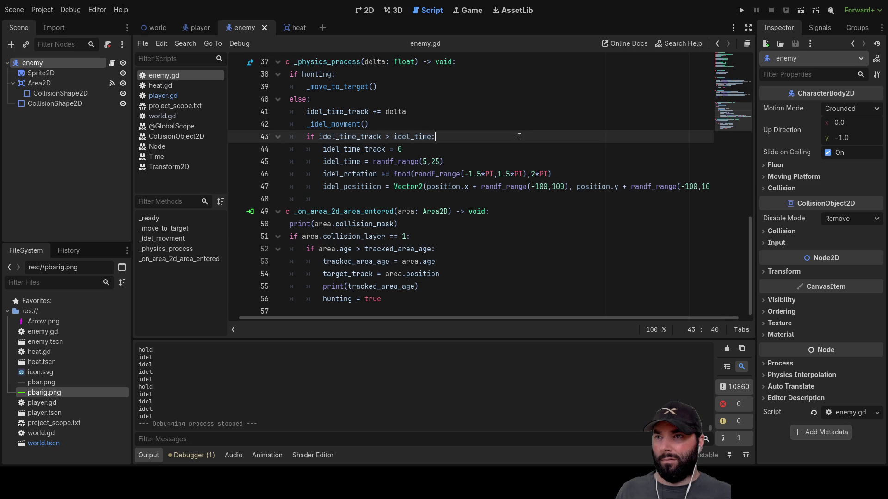
{"action": "scroll", "coordinate": [474, 228], "scroll_direction": "up", "scroll_amount": 2}
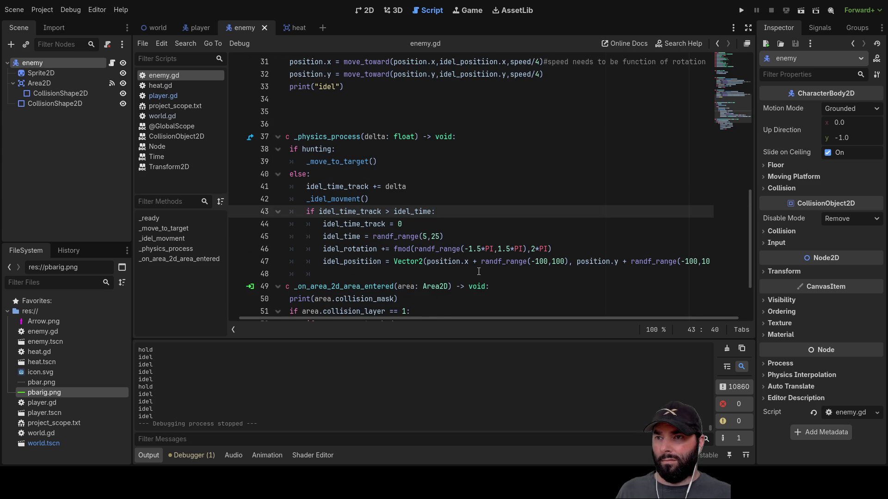
{"action": "scroll", "coordinate": [479, 271], "scroll_direction": "down", "scroll_amount": 1}
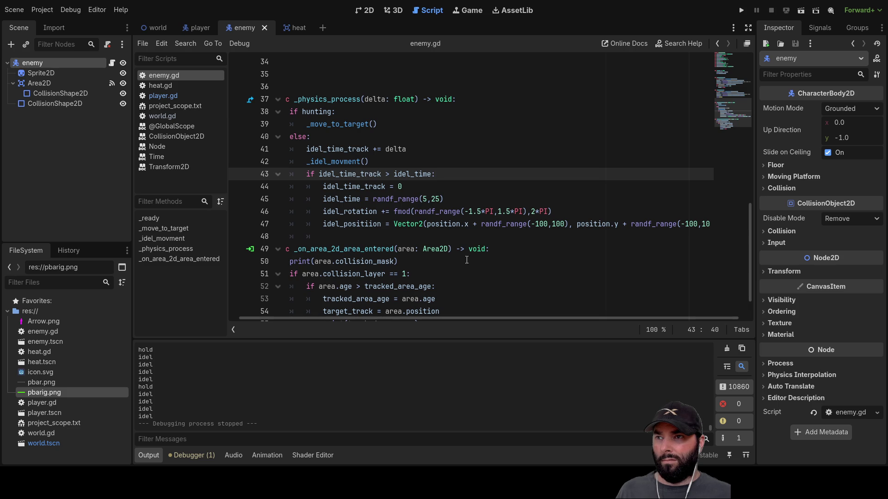
{"action": "double_click", "coordinate": [336, 163]}
{"action": "scroll", "coordinate": [432, 257], "scroll_direction": "up", "scroll_amount": 4}
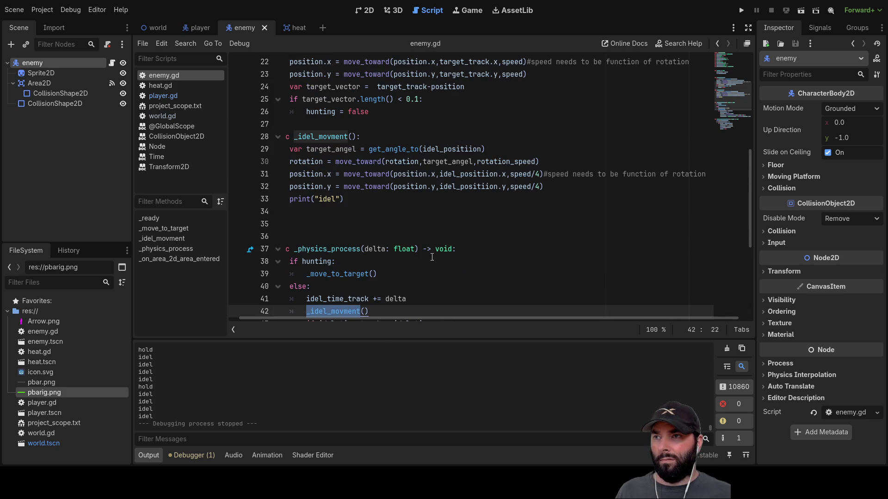
{"action": "left_click", "coordinate": [540, 174]}
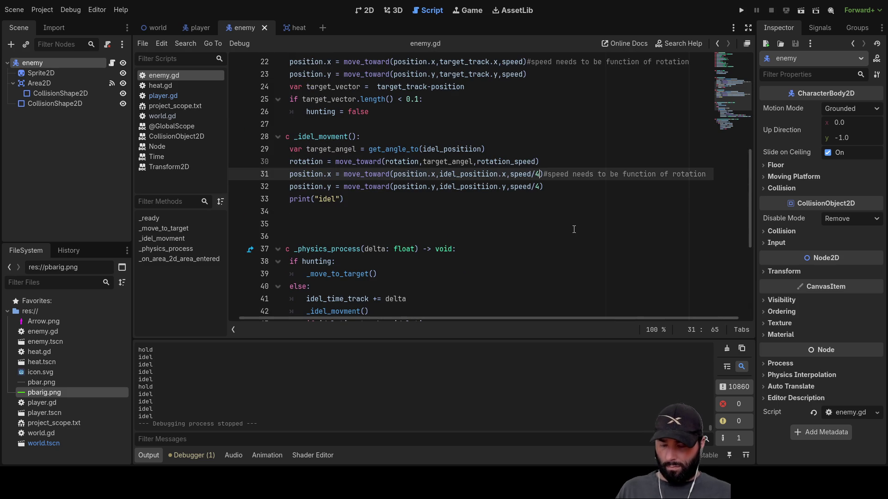
{"action": "key", "text": "BackSpace"}
{"action": "type", "text": "8"}
{"action": "key", "text": "Down"}
{"action": "key", "text": "BackSpace"}
{"action": "type", "text": "8"}
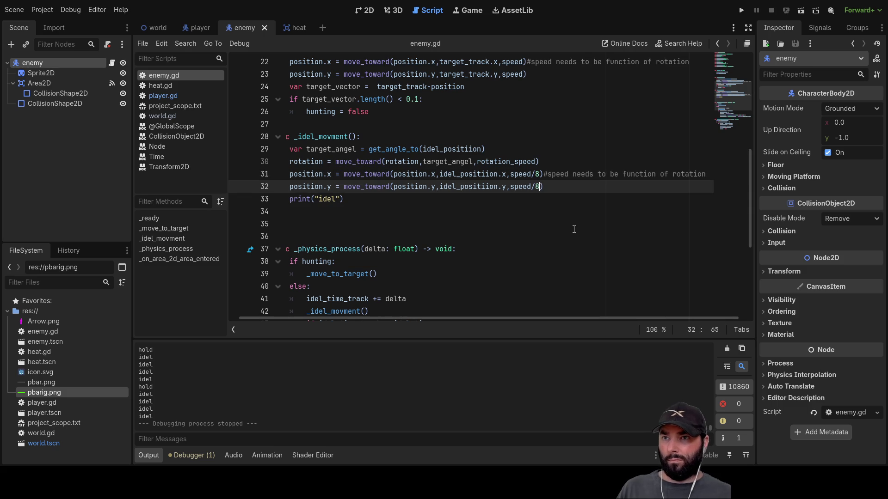
{"action": "key", "text": "F5"}
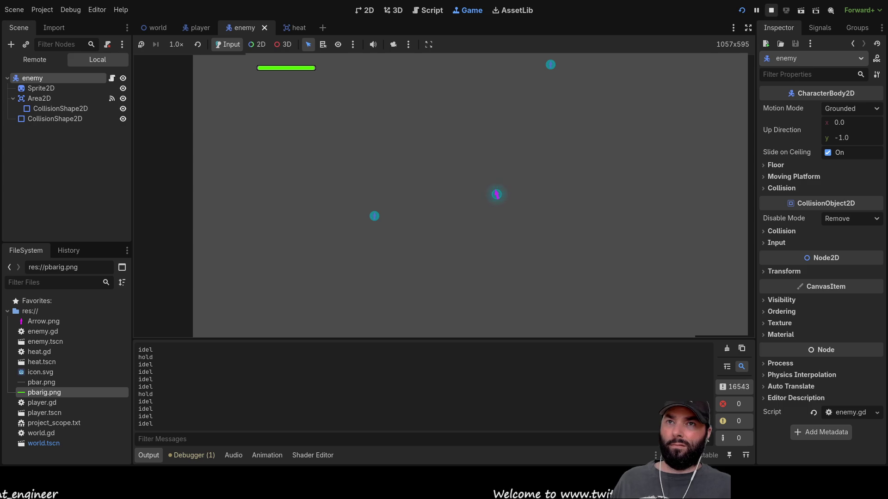
{"action": "left_click", "coordinate": [771, 10]}
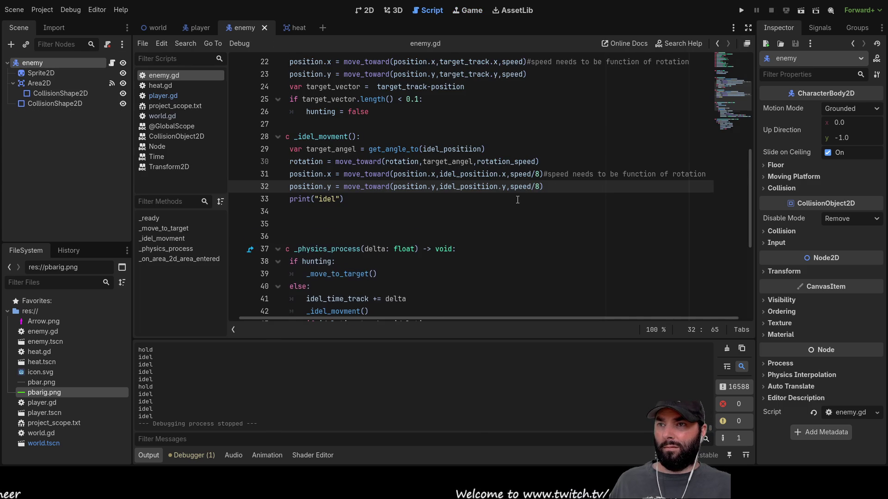
Widen line 47's randf_range bounds from 100 to 200, giving -200 to 200 offsets.
{"action": "scroll", "coordinate": [525, 203], "scroll_direction": "up", "scroll_amount": 1}
{"action": "scroll", "coordinate": [525, 203], "scroll_direction": "up", "scroll_amount": 2}
{"action": "scroll", "coordinate": [550, 200], "scroll_direction": "down", "scroll_amount": 8}
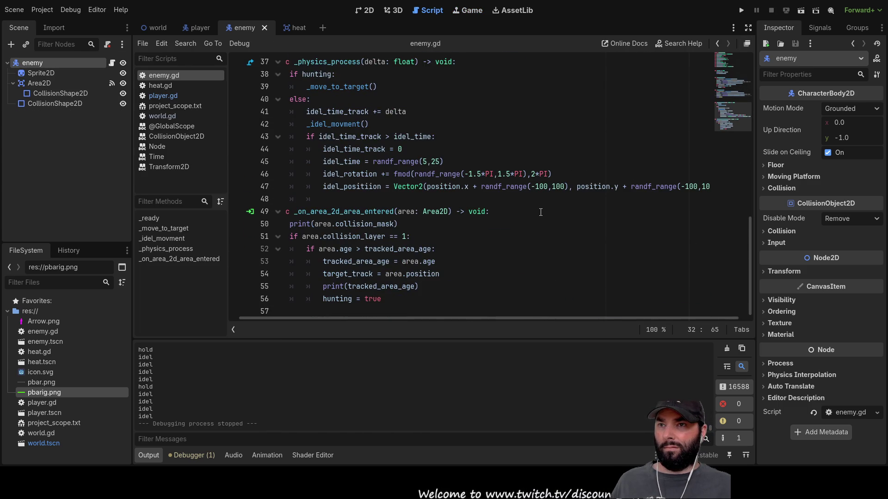
{"action": "left_click", "coordinate": [538, 188]}
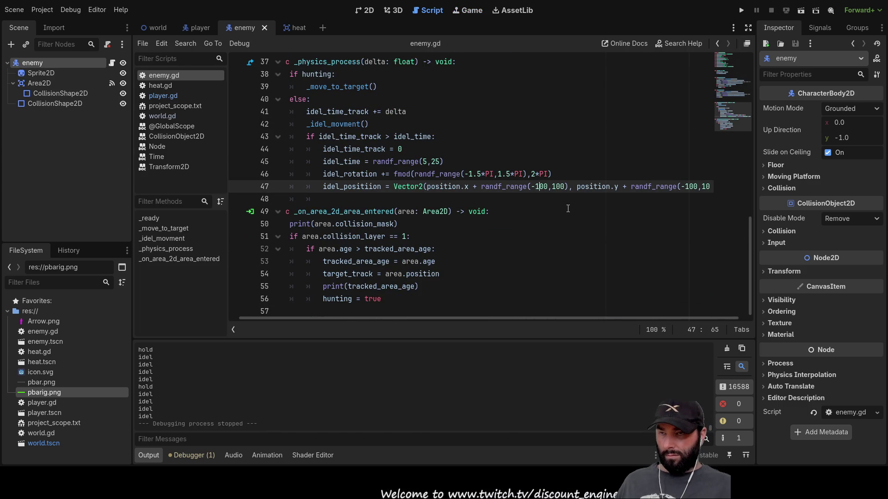
{"action": "key", "text": "BackSpace"}
{"action": "type", "text": "2"}
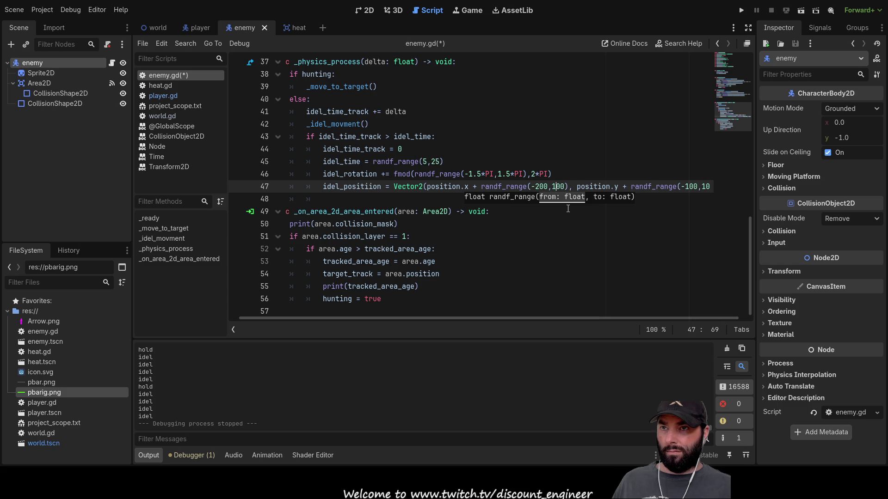
{"action": "key", "text": "Right"}
{"action": "key", "text": "Right"}
{"action": "key", "text": "Right"}
{"action": "key", "text": "BackSpace"}
{"action": "type", "text": "2"}
{"action": "key", "text": "Right"}
{"action": "key", "text": "Right"}
{"action": "key", "text": "Right"}
{"action": "key", "text": "Right"}
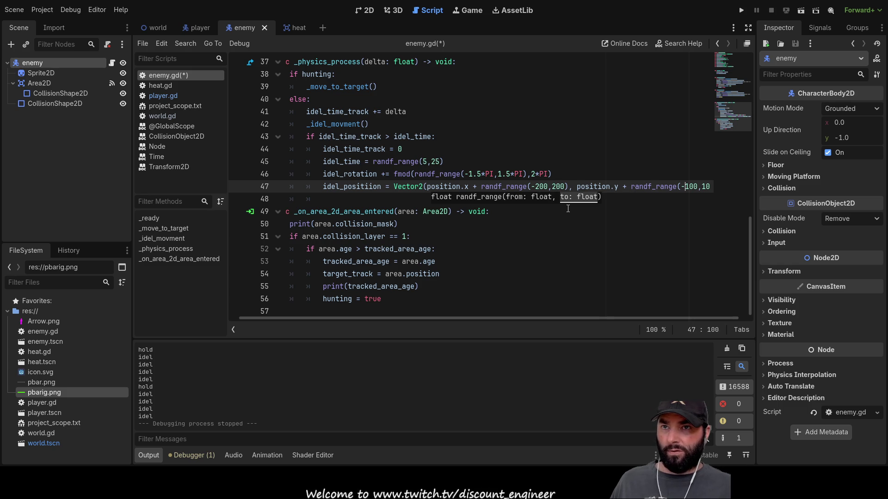
{"action": "key", "text": "BackSpace"}
{"action": "type", "text": "2"}
{"action": "key", "text": "Right"}
{"action": "key", "text": "Right"}
{"action": "key", "text": "Right"}
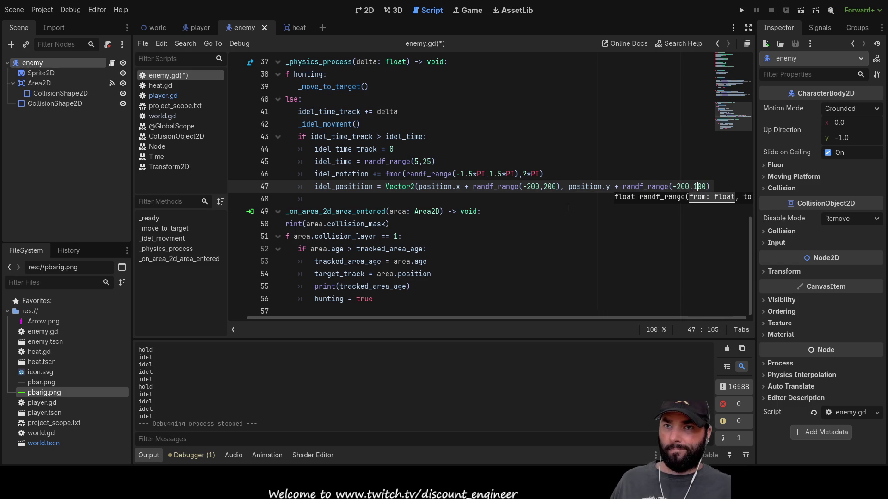
{"action": "key", "text": "Left"}
{"action": "key", "text": "Left"}
{"action": "key", "text": "Left"}
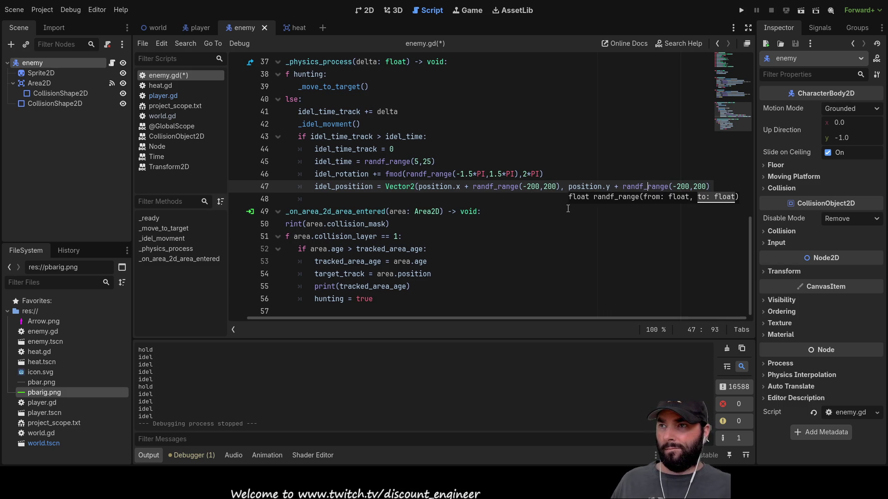
{"action": "key", "text": "Left"}
{"action": "key", "text": "Left"}
{"action": "key", "text": "Left"}
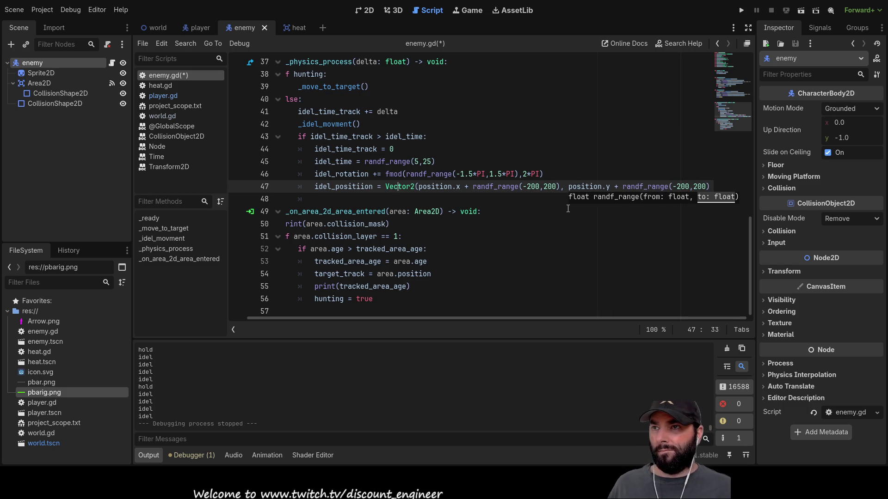
{"action": "key", "text": "Up"}
{"action": "key", "text": "Up"}
{"action": "key", "text": "Up"}
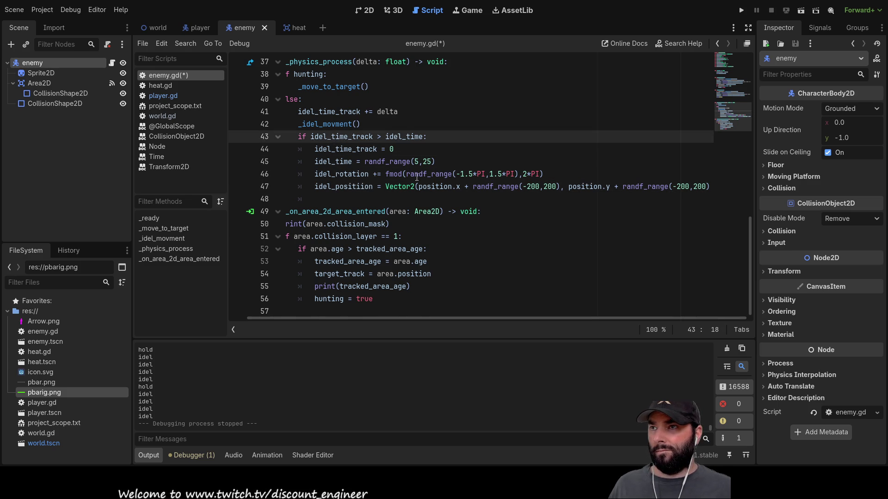
Delete the idel_rotation += random rotation line (line 46) from enemy.gd.
{"action": "scroll", "coordinate": [350, 170], "scroll_direction": "up", "scroll_amount": 3}
{"action": "double_click", "coordinate": [336, 236]}
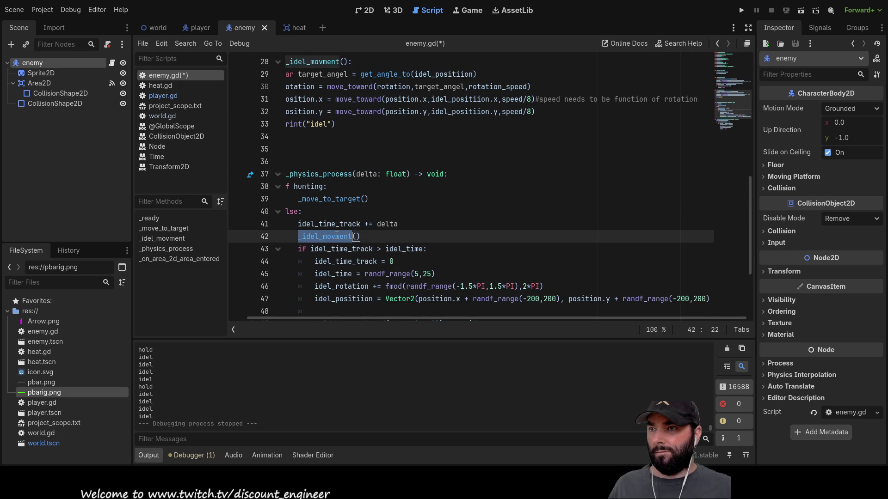
{"action": "scroll", "coordinate": [384, 239], "scroll_direction": "down", "scroll_amount": 2}
{"action": "left_click_drag", "start_coordinate": [580, 211], "coordinate": [270, 212]}
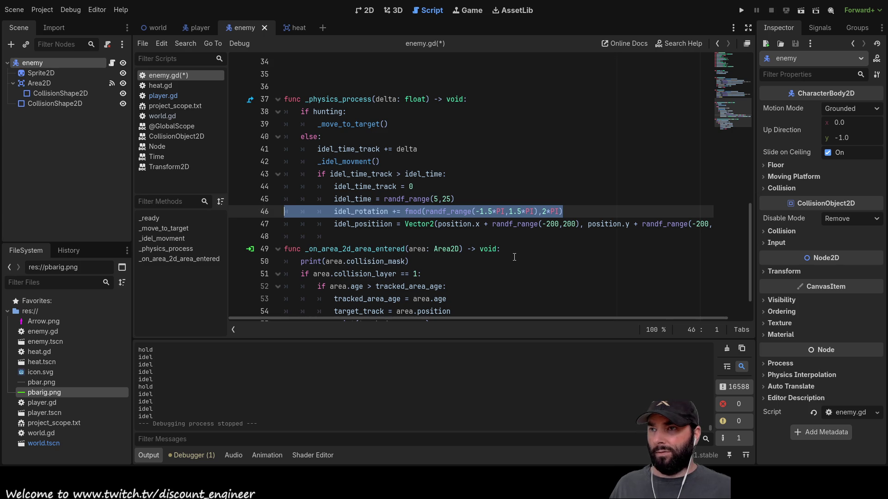
{"action": "key", "text": "BackSpace"}
{"action": "key", "text": "BackSpace"}
{"action": "scroll", "coordinate": [438, 216], "scroll_direction": "up", "scroll_amount": 3}
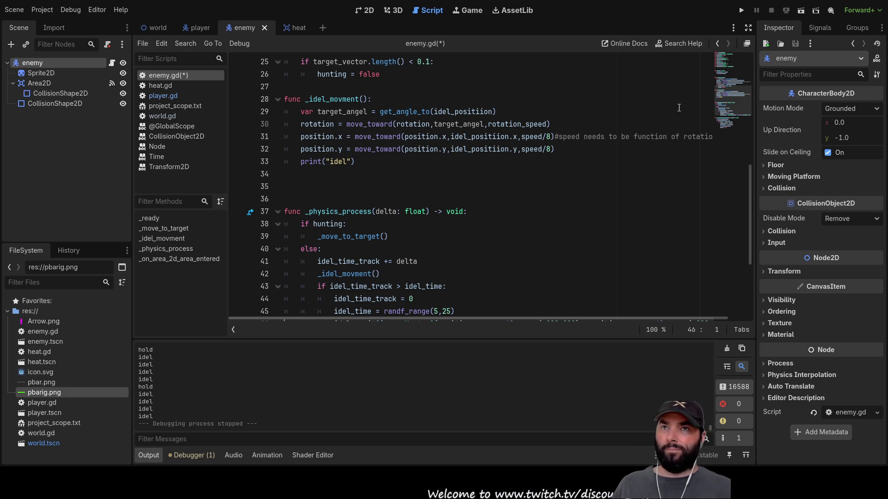
Run the project to watch the enemies idle, then stop it with F8.
{"action": "left_click", "coordinate": [739, 13]}
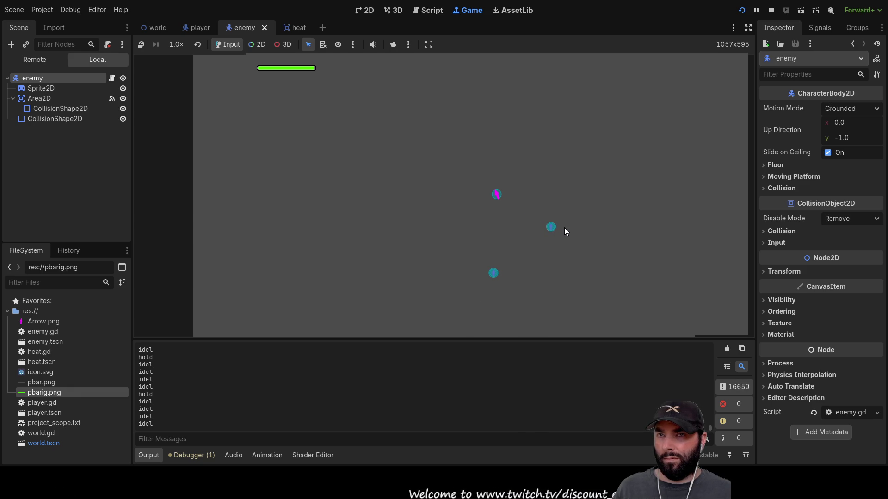
{"action": "key", "text": "F8"}
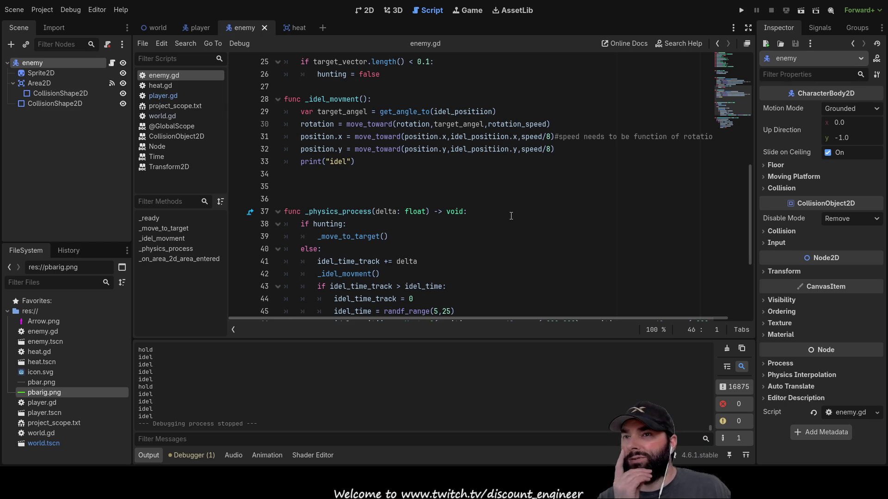
Insert a new line above the position.x update and start typing speed.x on it.
{"action": "left_click_drag", "start_coordinate": [592, 137], "coordinate": [699, 137]}
{"action": "scroll", "coordinate": [500, 318], "scroll_direction": "left", "scroll_amount": 2}
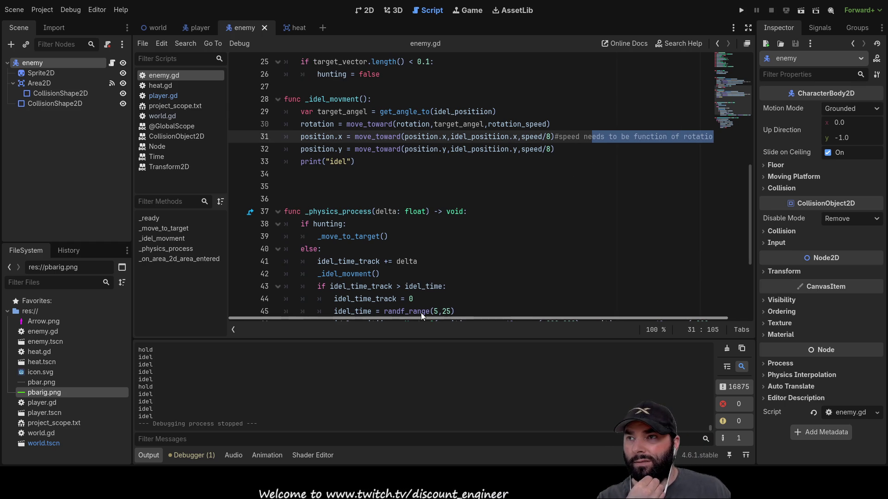
{"action": "scroll", "coordinate": [470, 261], "scroll_direction": "up", "scroll_amount": 2}
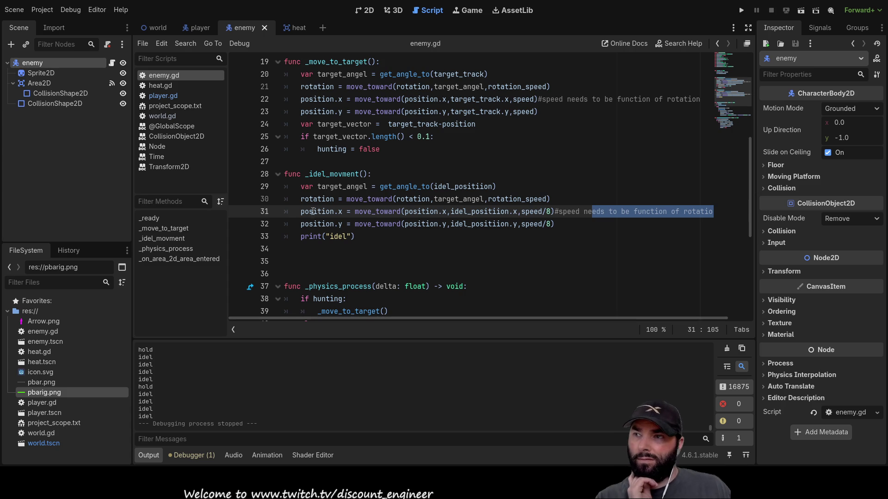
{"action": "key", "text": "Home"}
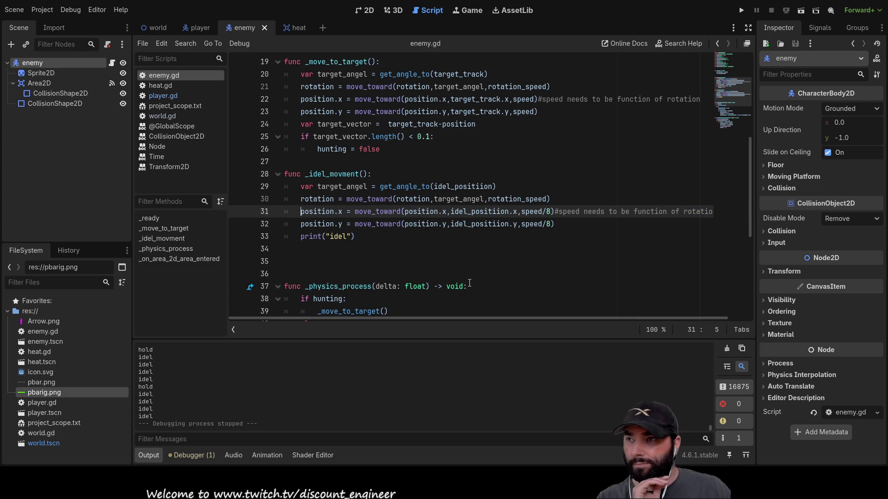
{"action": "key", "text": "ctrl+shift+Return"}
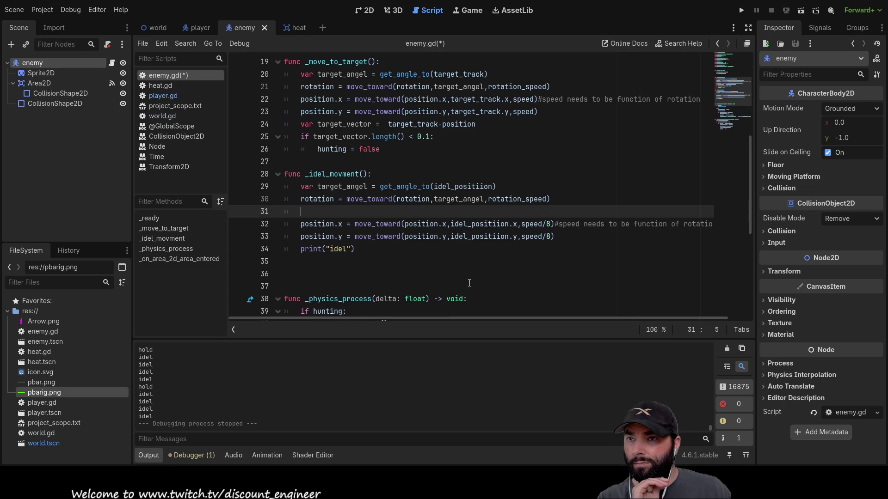
{"action": "type", "text": "speed.x"}
{"action": "key", "text": "Left"}
{"action": "key", "text": "Left"}
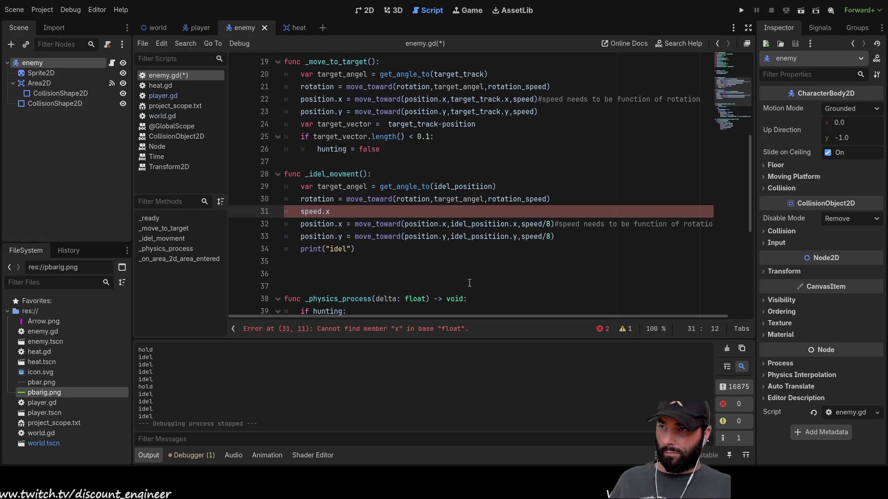
{"action": "key", "text": "Right"}
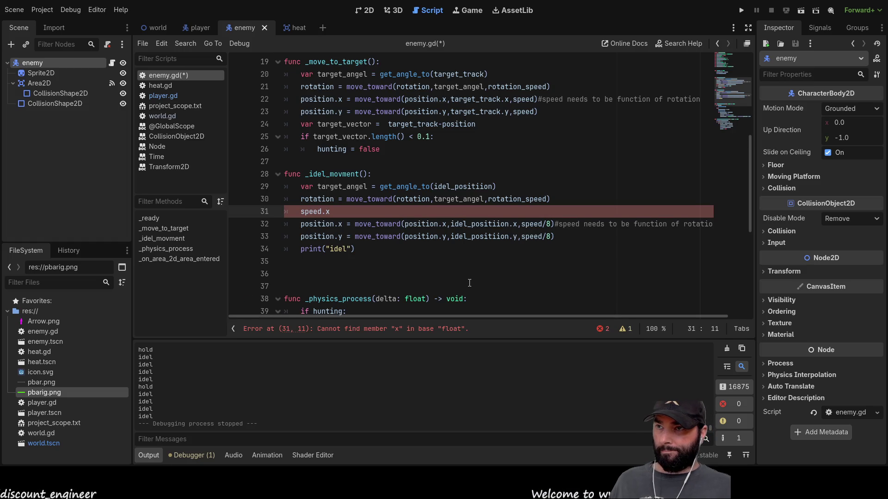
{"action": "key", "text": "Left"}
{"action": "key", "text": "Left"}
{"action": "key", "text": "Left"}
Redeclare speed on line 4 as var speed:Vector2 = Vector2(5,5).
{"action": "scroll", "coordinate": [470, 283], "scroll_direction": "up", "scroll_amount": 6}
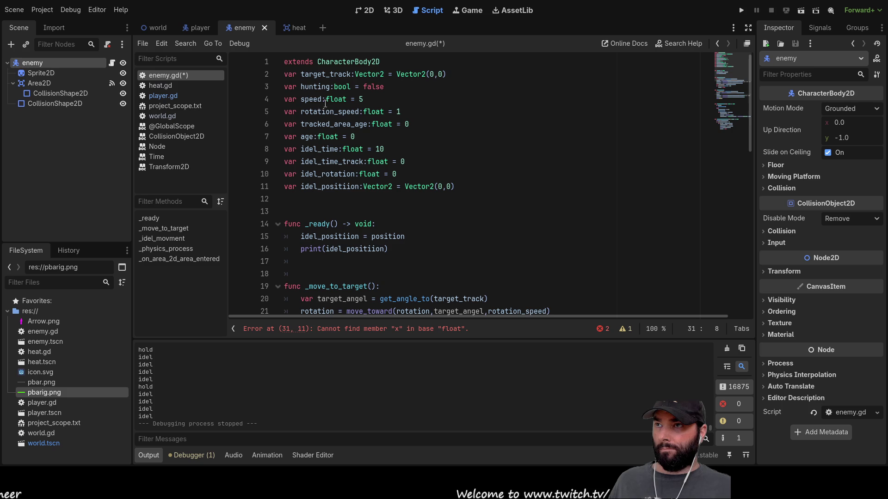
{"action": "double_click", "coordinate": [331, 100]}
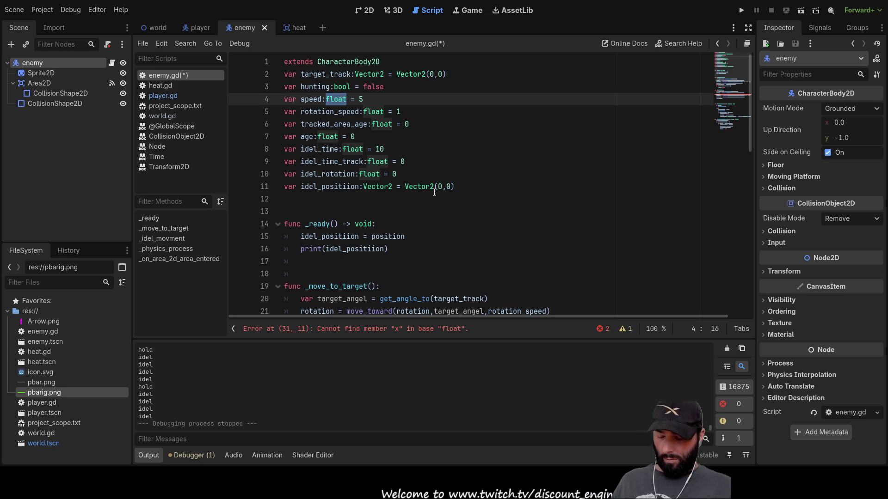
{"action": "type", "text": "vector"}
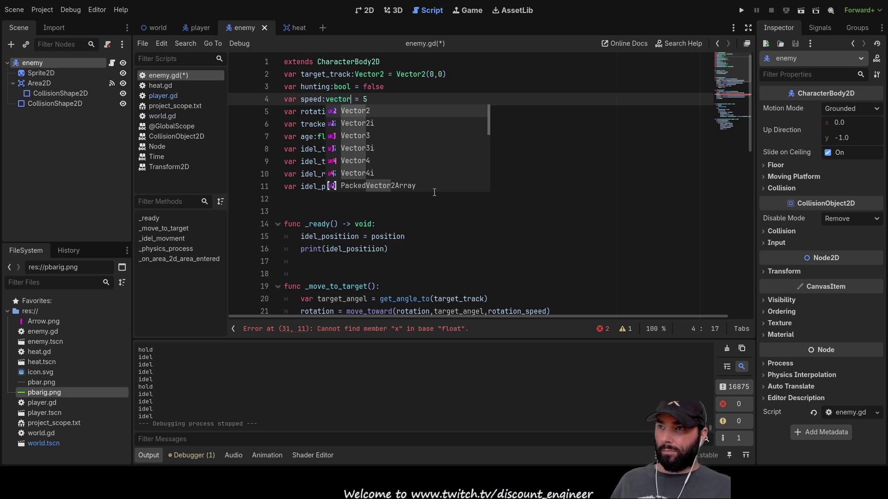
{"action": "key", "text": "Down"}
{"action": "key", "text": "Up"}
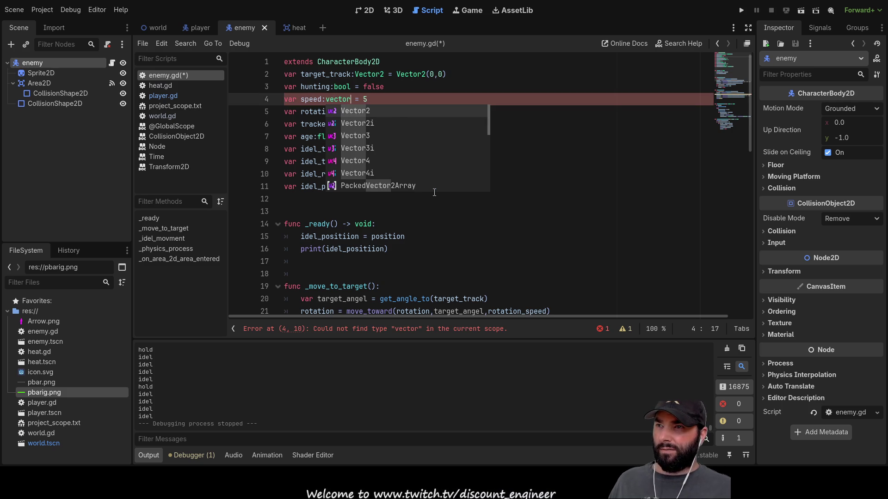
{"action": "key", "text": "Return"}
{"action": "key", "text": "Right"}
{"action": "key", "text": "Right"}
{"action": "key", "text": "BackSpace"}
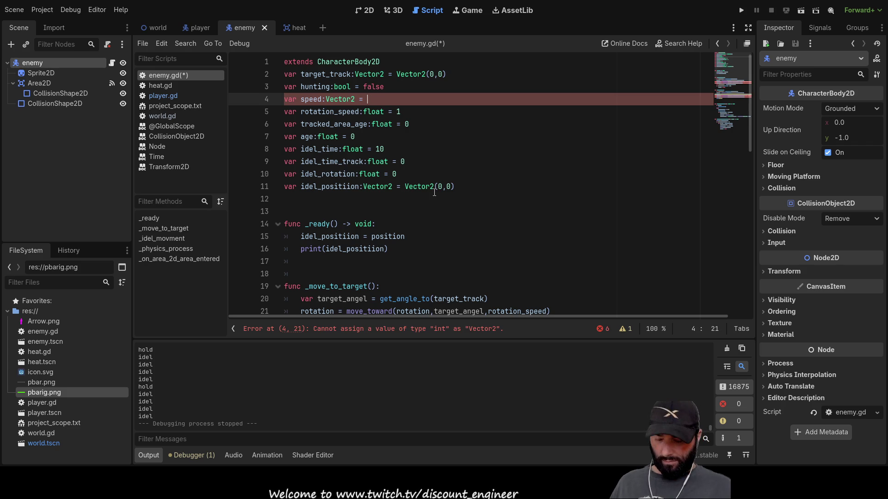
{"action": "type", "text": "vector"}
{"action": "key", "text": "Return"}
{"action": "type", "text": "(5"}
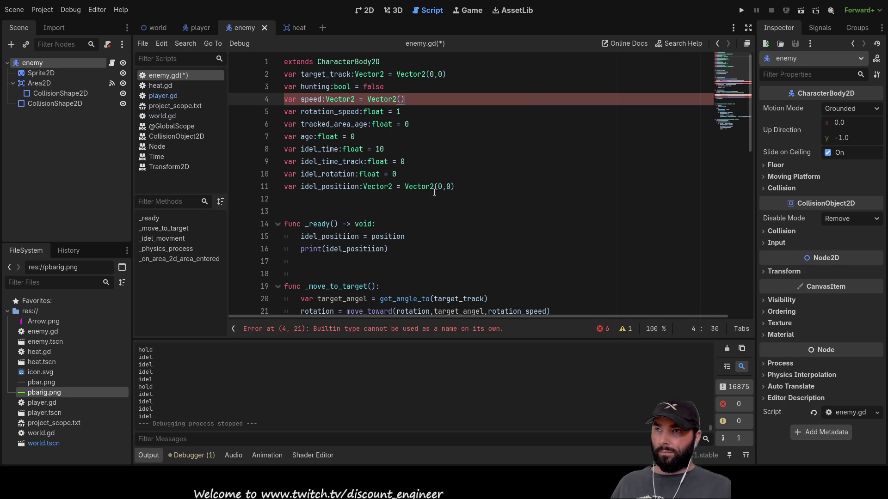
{"action": "type", "text": ",5"}
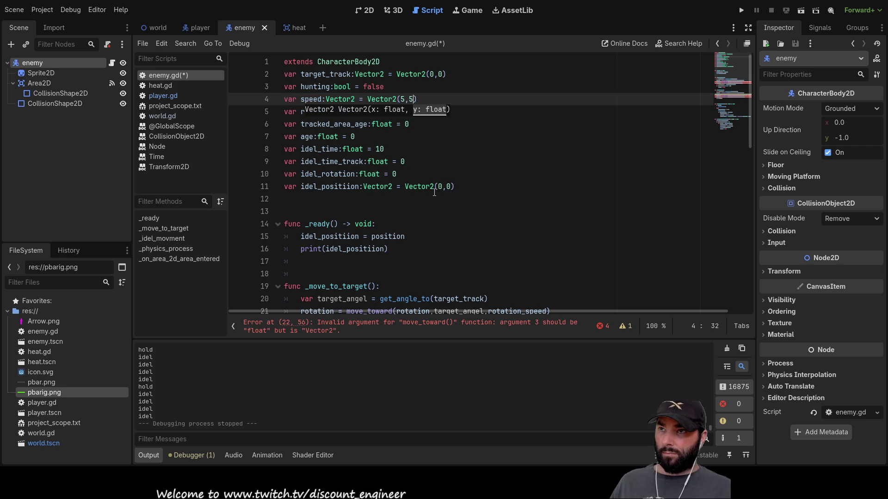
{"action": "left_click", "coordinate": [396, 211]}
Extend the new line to 'speed.x =' and select the idel_positiion name below.
{"action": "scroll", "coordinate": [395, 208], "scroll_direction": "down", "scroll_amount": 1}
{"action": "scroll", "coordinate": [396, 208], "scroll_direction": "down", "scroll_amount": 6}
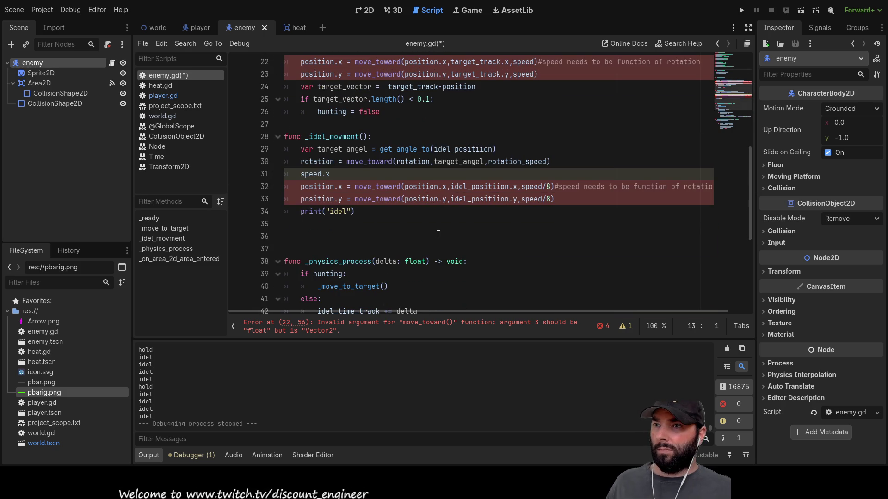
{"action": "left_click", "coordinate": [445, 174]}
{"action": "type", "text": "="}
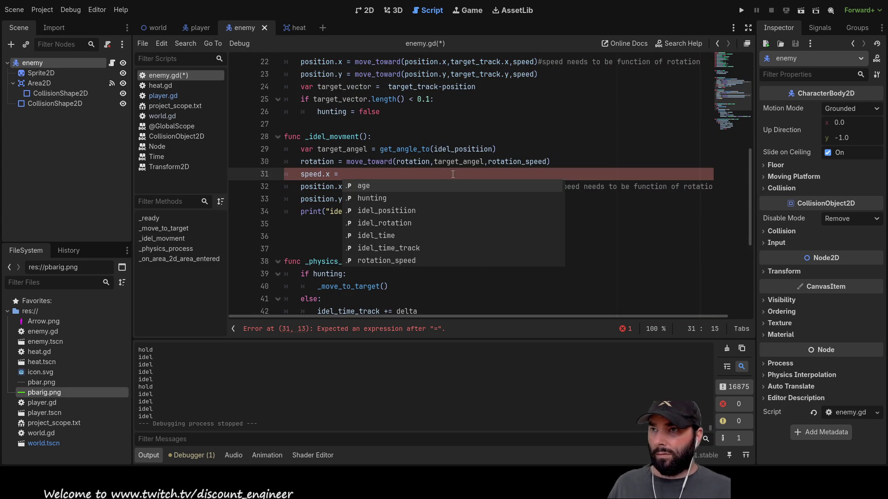
{"action": "left_click", "coordinate": [343, 150]}
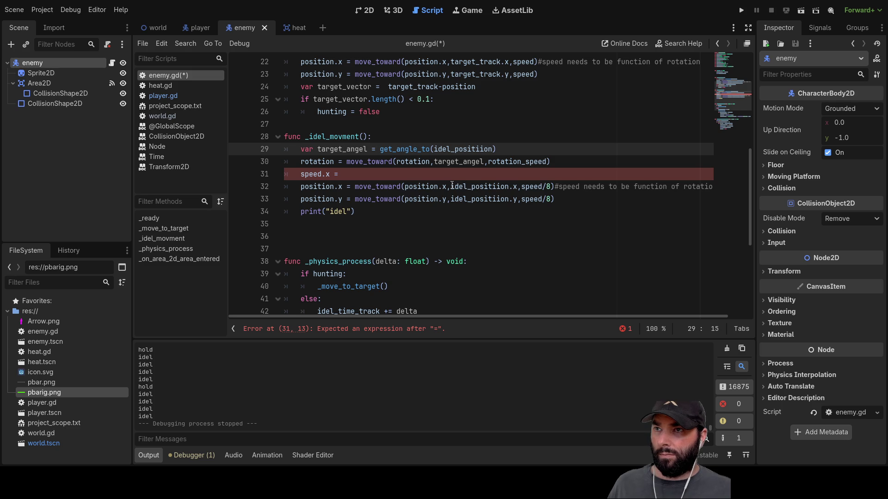
{"action": "left_click_drag", "start_coordinate": [452, 185], "coordinate": [506, 185]}
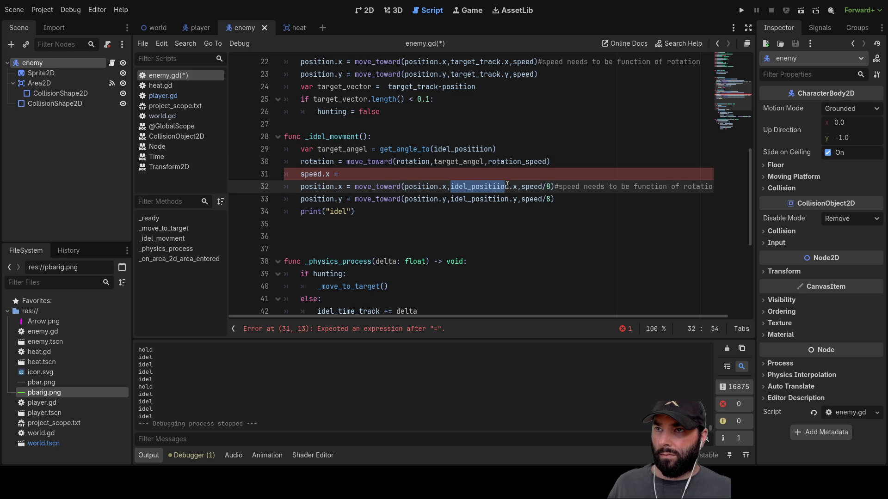
Copy idel_positiion and complete the line as speed.x = idel_positiion-position.
{"action": "key", "text": "Left"}
{"action": "key", "text": "shift+Right"}
{"action": "key", "text": "shift+Right"}
{"action": "key", "text": "shift+Right"}
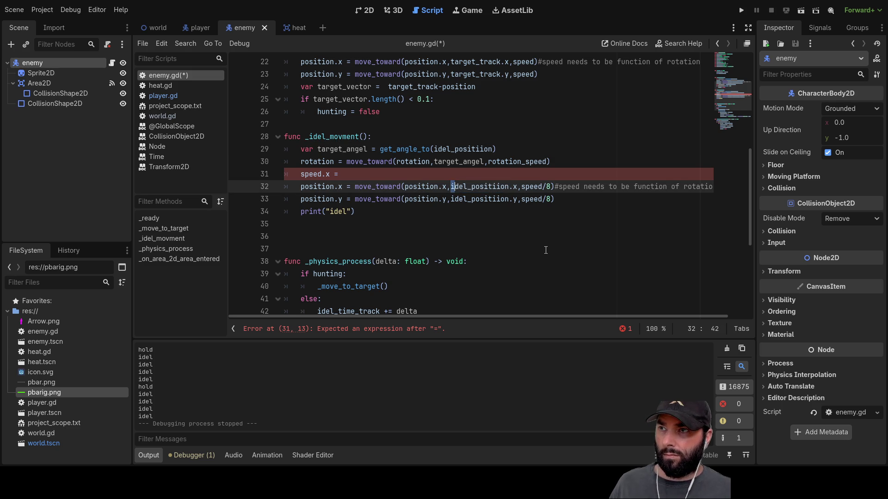
{"action": "key", "text": "shift+Right"}
{"action": "key", "text": "shift+Right"}
{"action": "key", "text": "shift+Right"}
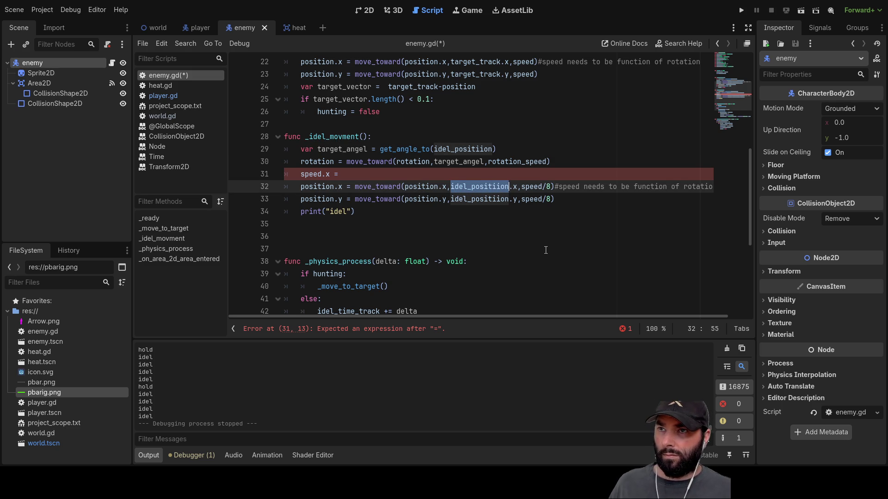
{"action": "key", "text": "ctrl+c"}
{"action": "key", "text": "Up"}
{"action": "key", "text": "ctrl+v"}
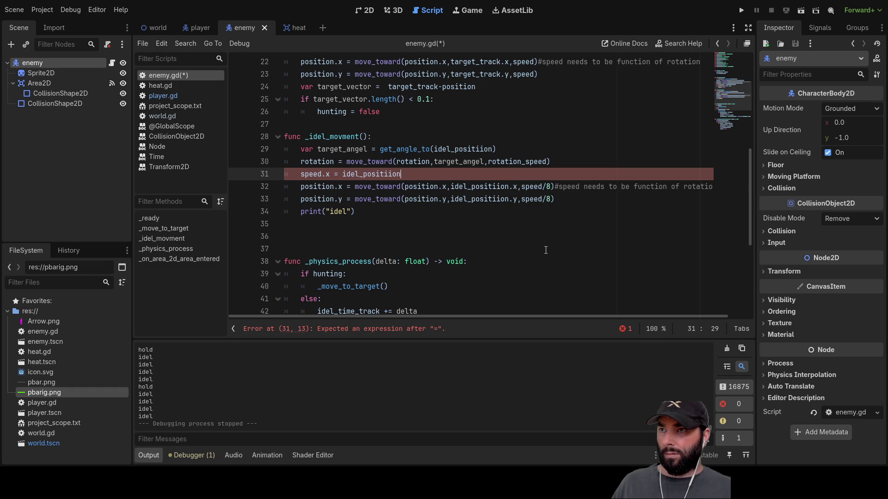
{"action": "type", "text": "-position"}
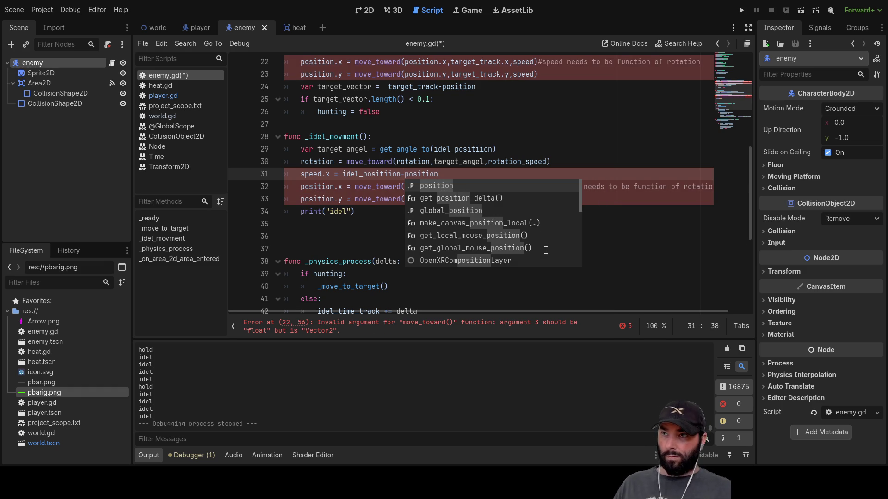
{"action": "key", "text": "Home"}
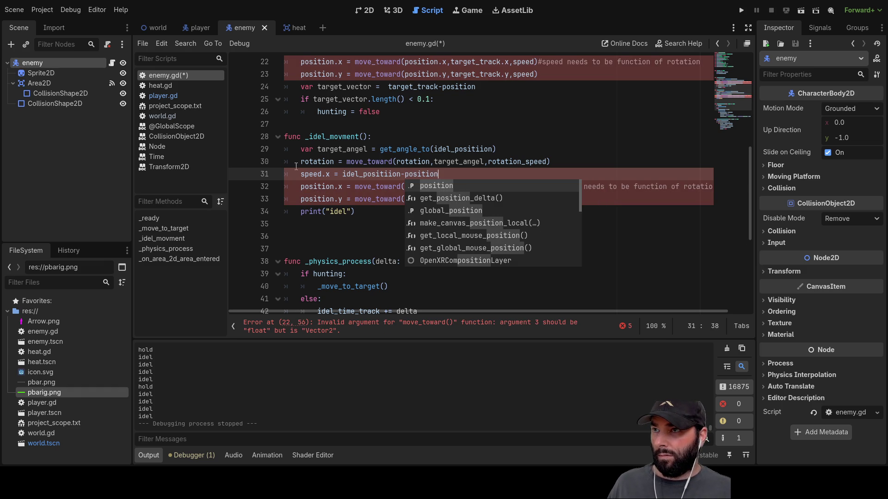
Add a line above declaring var targert_vector, correcting the misspelled name.
{"action": "key", "text": "Escape"}
{"action": "key", "text": "Return"}
{"action": "key", "text": "Up"}
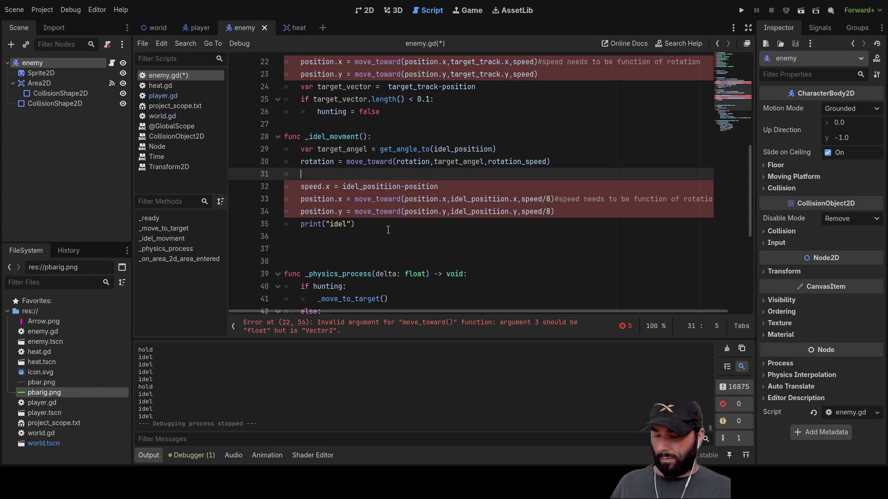
{"action": "type", "text": "targert"}
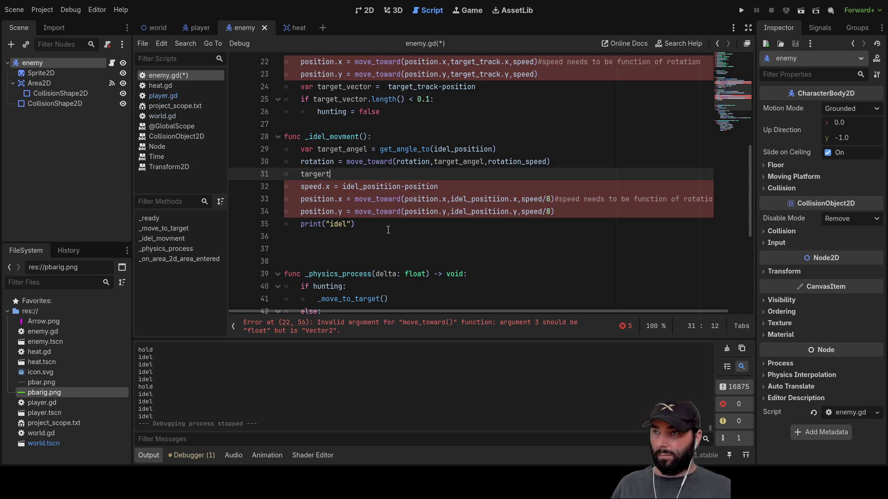
{"action": "type", "text": "_vecotr"}
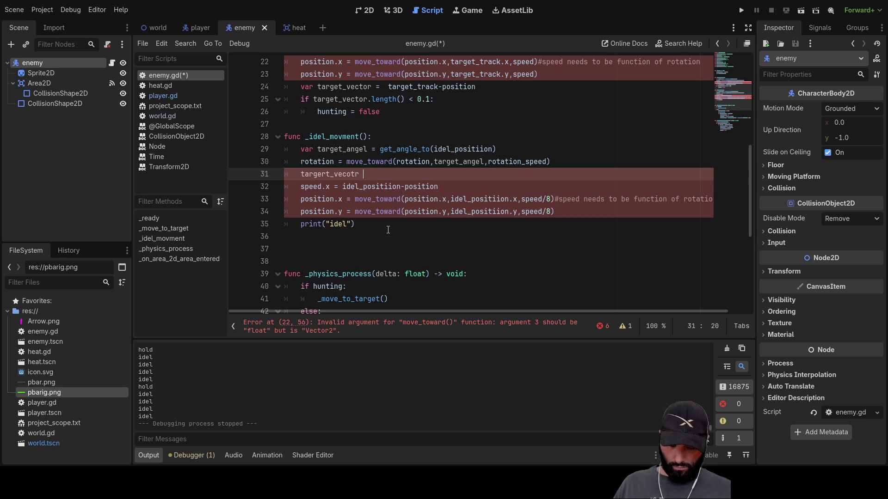
{"action": "key", "text": "Left"}
{"action": "key", "text": "Left"}
{"action": "key", "text": "Left"}
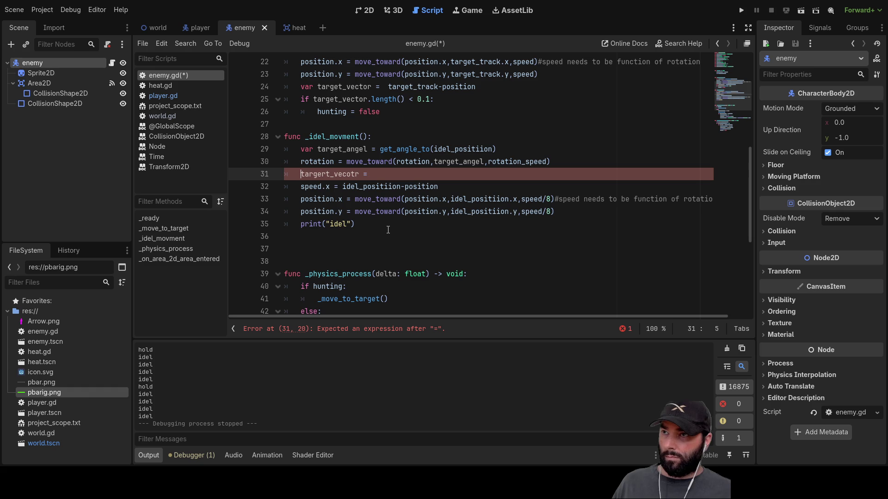
{"action": "type", "text": "var"}
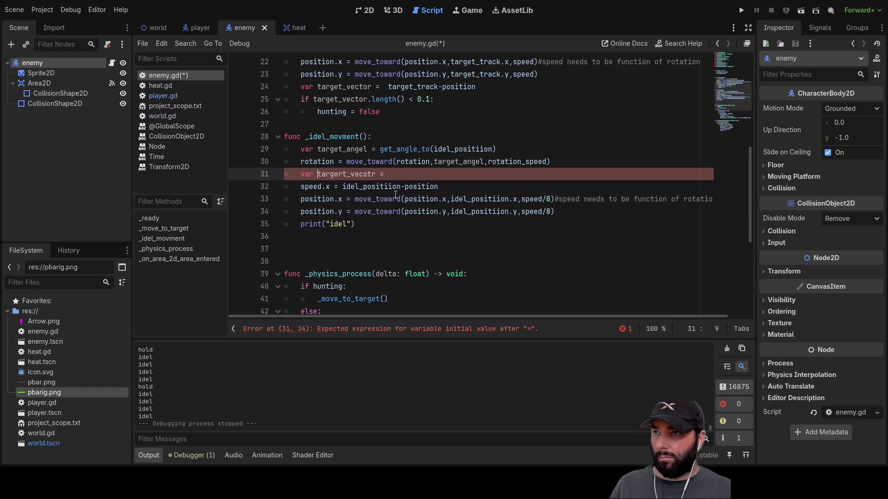
{"action": "left_click", "coordinate": [399, 175]}
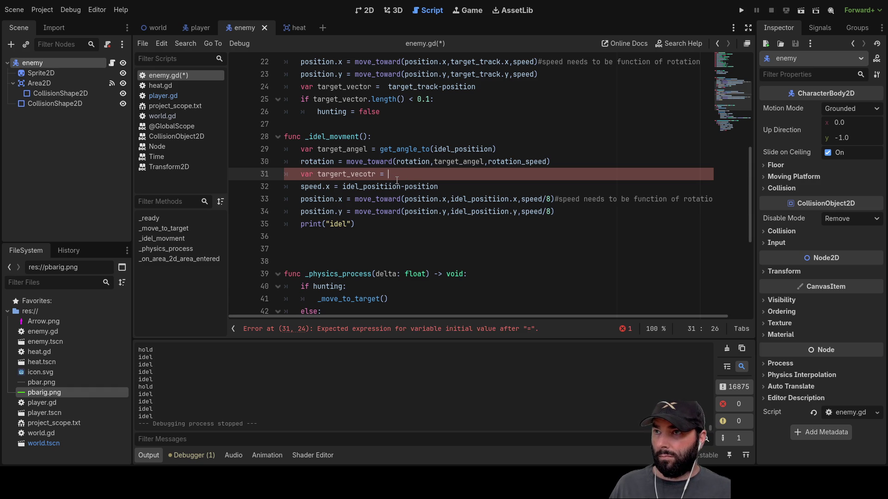
{"action": "key", "text": "BackSpace"}
{"action": "type", "text": "o"}
{"action": "key", "text": "Right"}
{"action": "key", "text": "Right"}
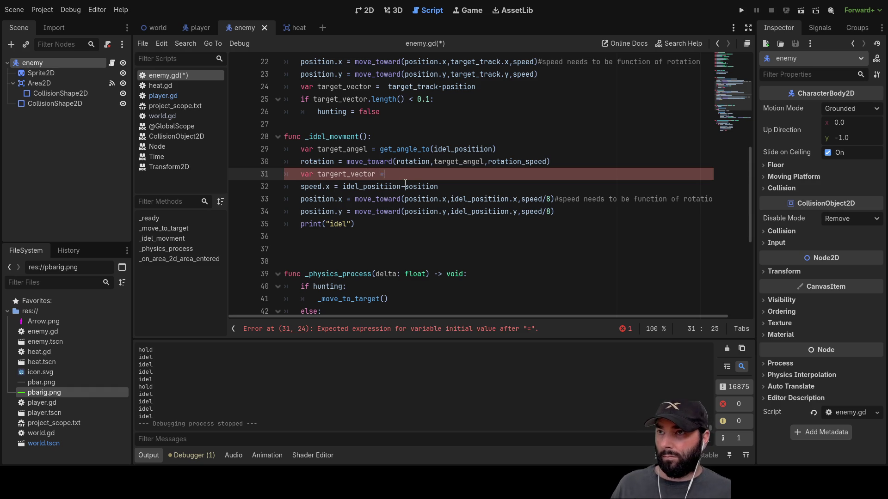
Move the idel_positiion-position expression from the speed.x line into targert_vector's value.
{"action": "left_click_drag", "start_coordinate": [343, 186], "coordinate": [443, 185]}
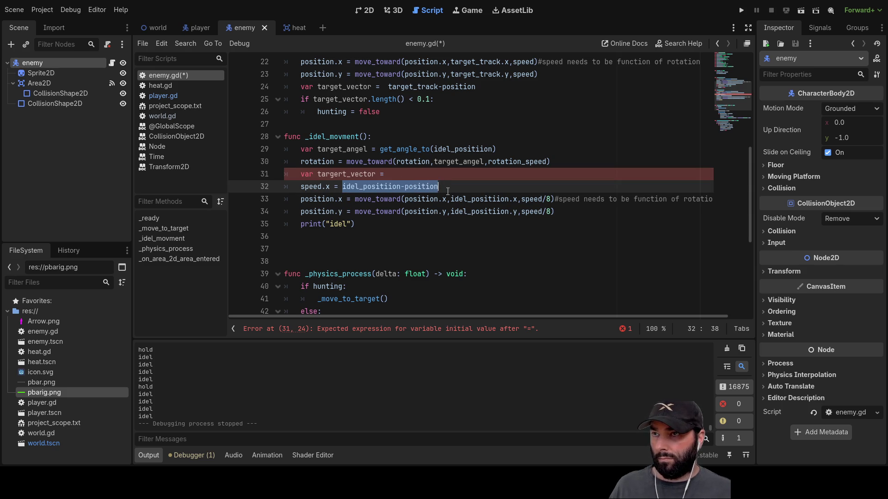
{"action": "key", "text": "ctrl+x"}
{"action": "key", "text": "Up"}
{"action": "key", "text": "End"}
{"action": "key", "text": "ctrl+v"}
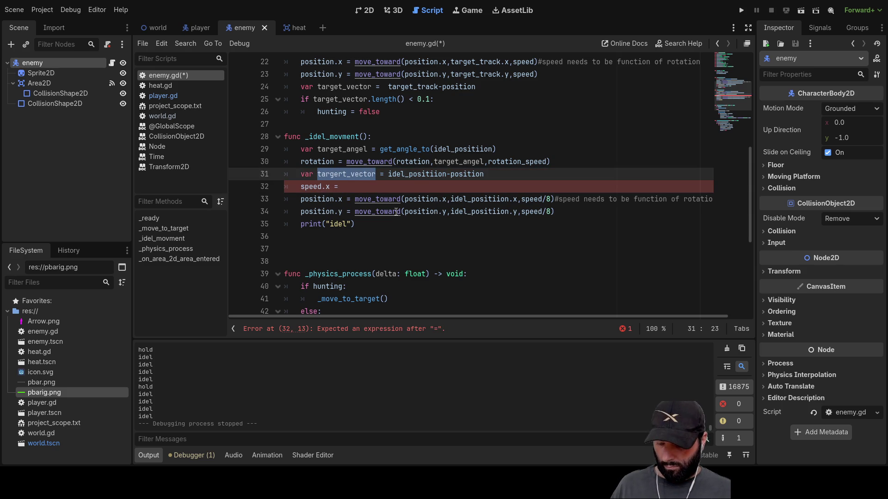
{"action": "left_click", "coordinate": [358, 188]}
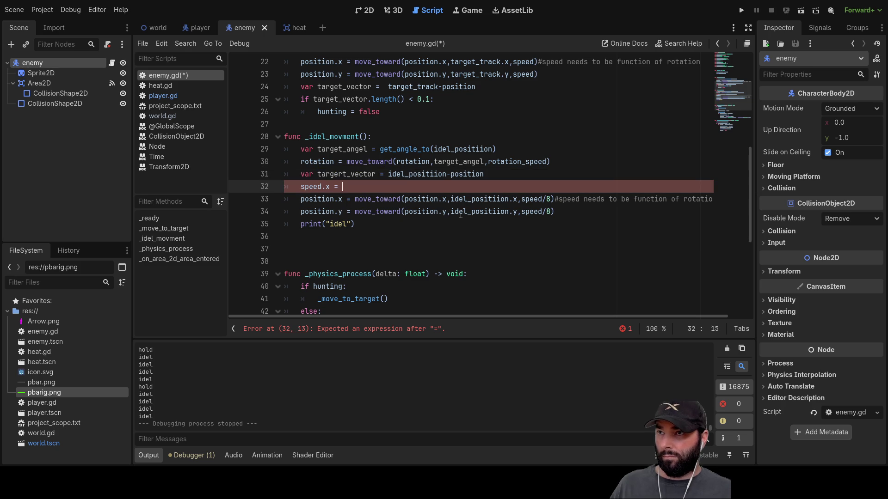
Set speed.x = tan(targert_vector.x/targert_vector.y) on line 32.
{"action": "type", "text": "("}
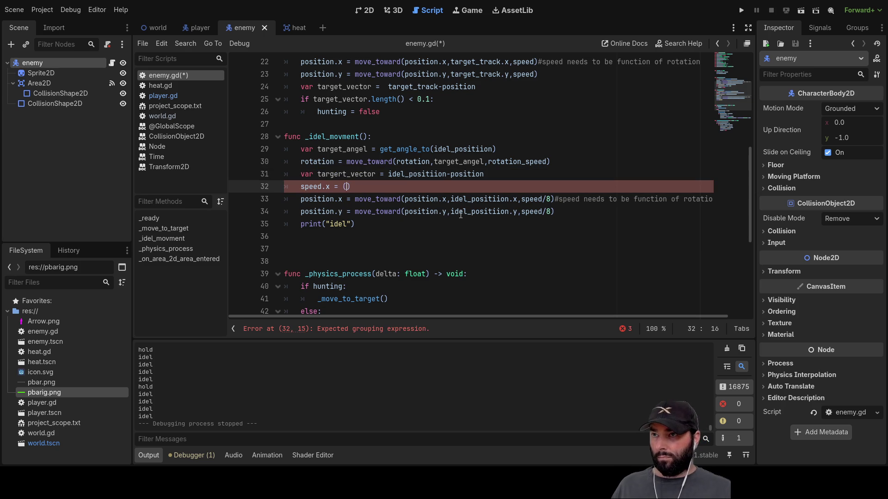
{"action": "type", "text": "in"}
{"action": "key", "text": "Return"}
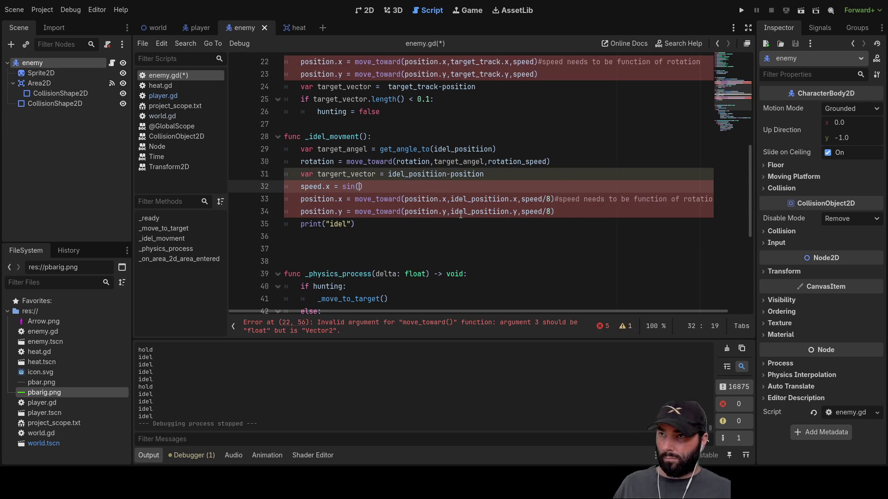
{"action": "type", "text": "targert_vector"}
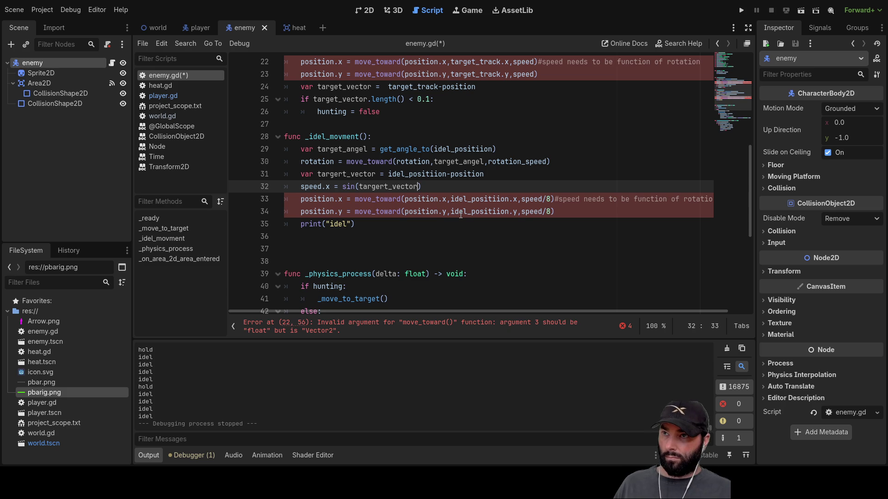
{"action": "type", "text": ".x"}
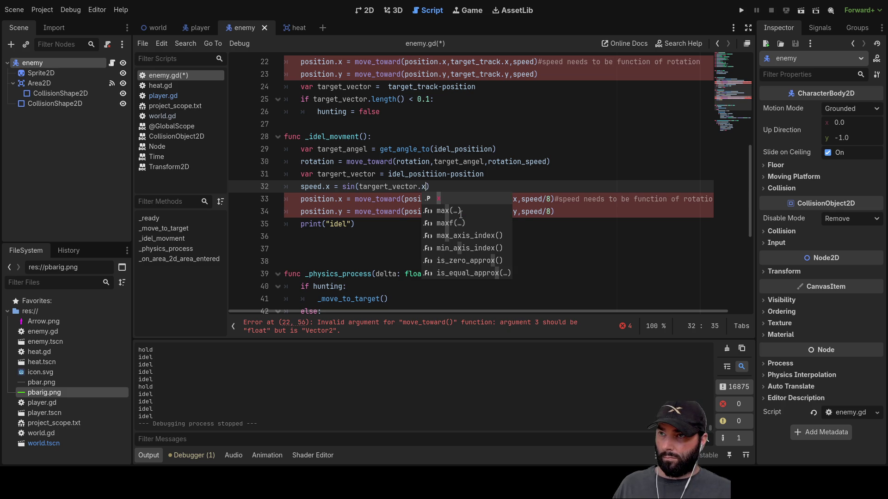
{"action": "type", "text": "/targert_vector"}
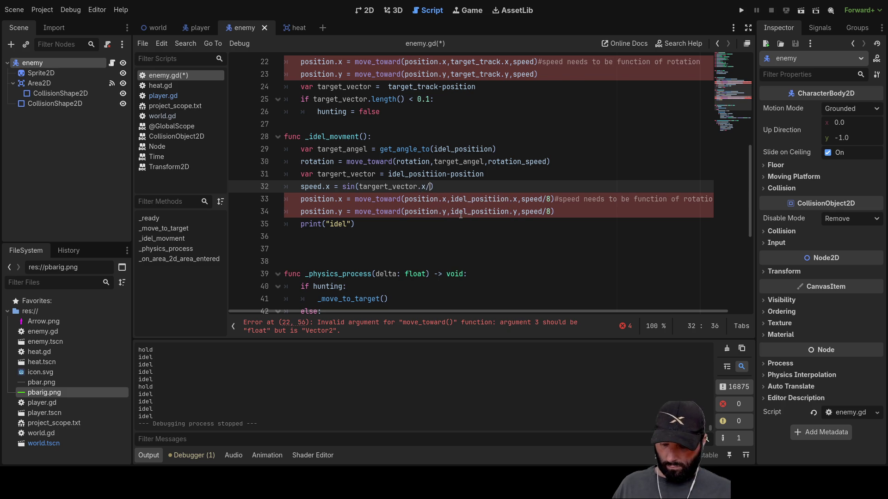
{"action": "type", "text": ".y"}
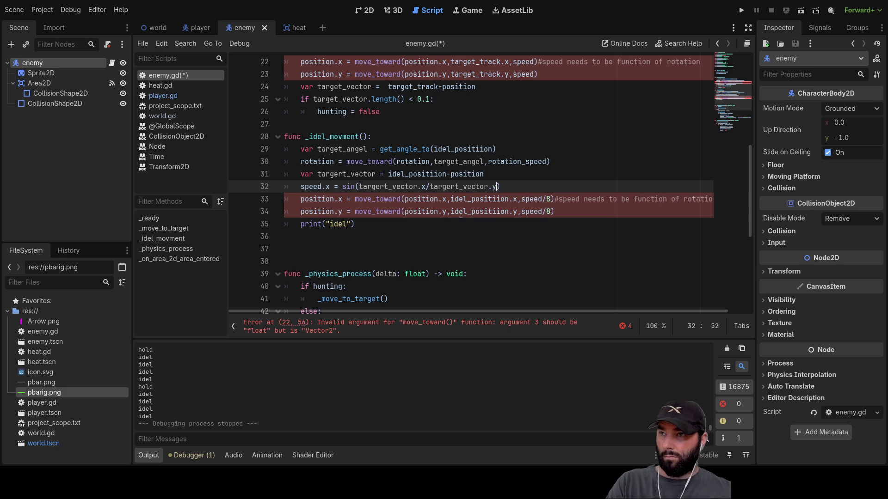
{"action": "key", "text": "Left"}
{"action": "key", "text": "Left"}
{"action": "key", "text": "Left"}
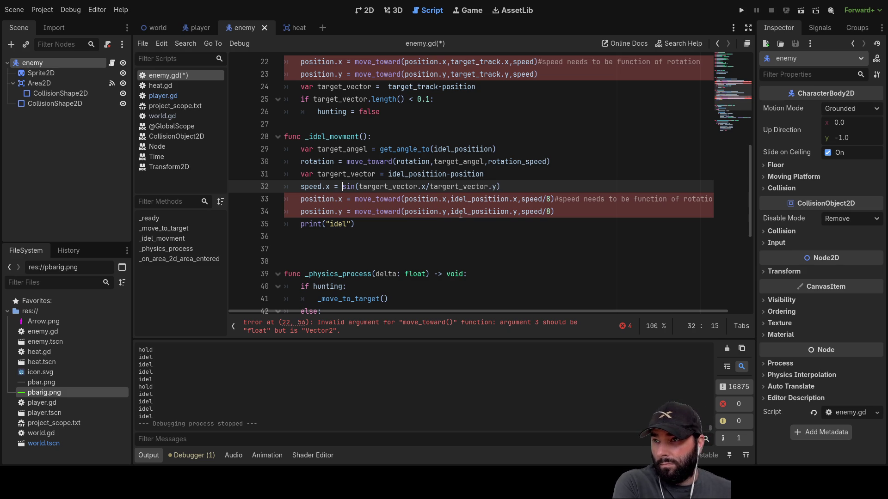
{"action": "key", "text": "Delete"}
{"action": "key", "text": "Delete"}
{"action": "key", "text": "Delete"}
{"action": "type", "text": "tan"}
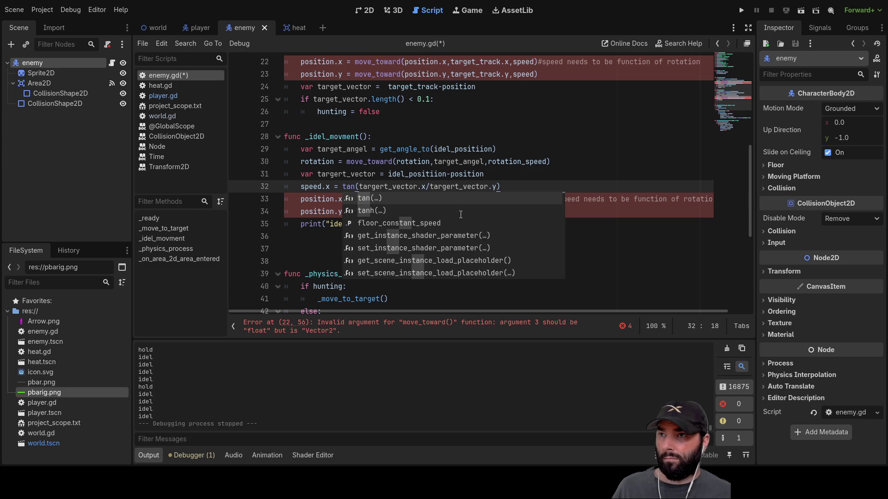
{"action": "left_click", "coordinate": [507, 187]}
Add line 33 as speed.y = tan(targert_vector.y/targert_vector.x).
{"action": "key", "text": "Return"}
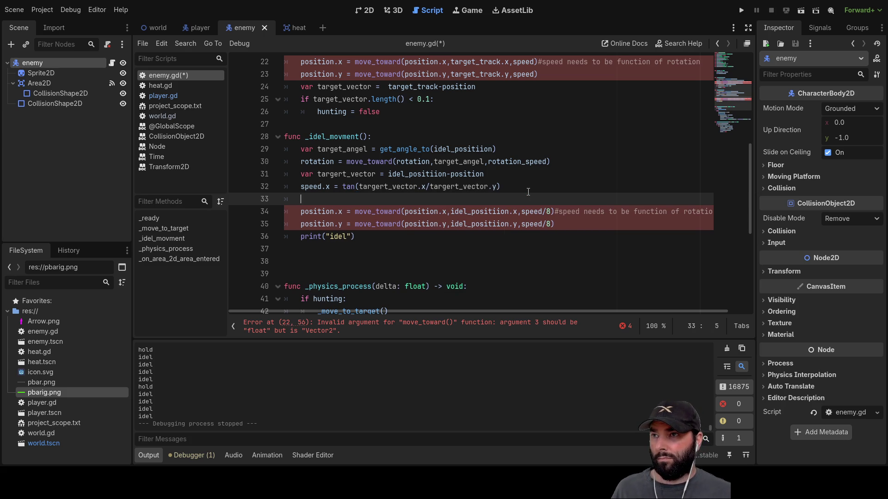
{"action": "left_click_drag", "start_coordinate": [301, 186], "coordinate": [329, 186]}
{"action": "key", "text": "ctrl+c"}
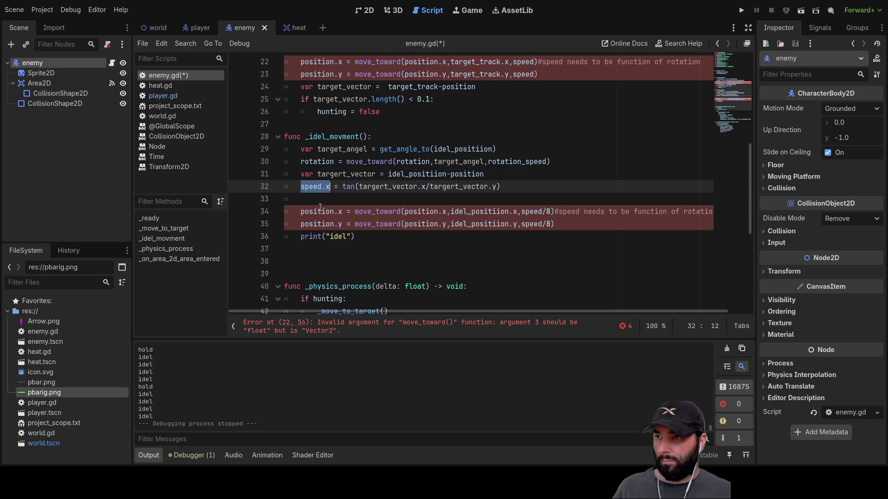
{"action": "left_click", "coordinate": [374, 204]}
{"action": "key", "text": "ctrl+v"}
{"action": "key", "text": "BackSpace"}
{"action": "type", "text": "y"}
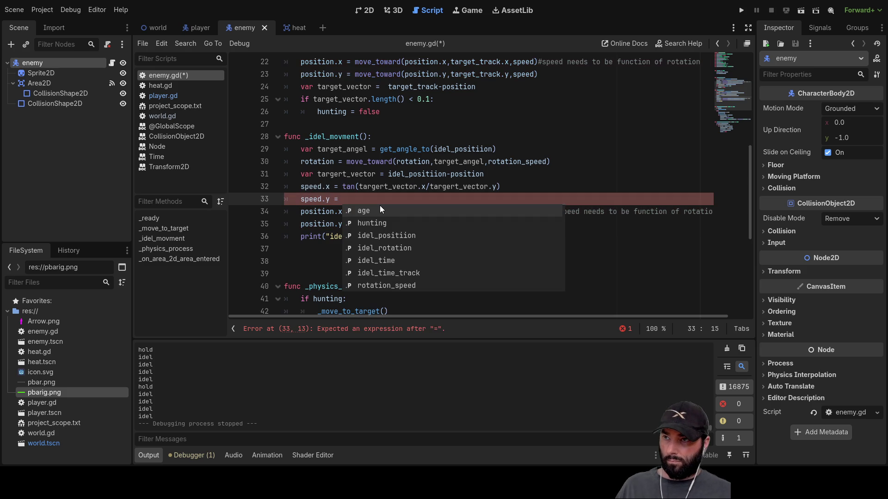
{"action": "left_click_drag", "start_coordinate": [500, 186], "coordinate": [343, 186]}
{"action": "key", "text": "ctrl+c"}
{"action": "left_click", "coordinate": [364, 199]}
{"action": "key", "text": "ctrl+v"}
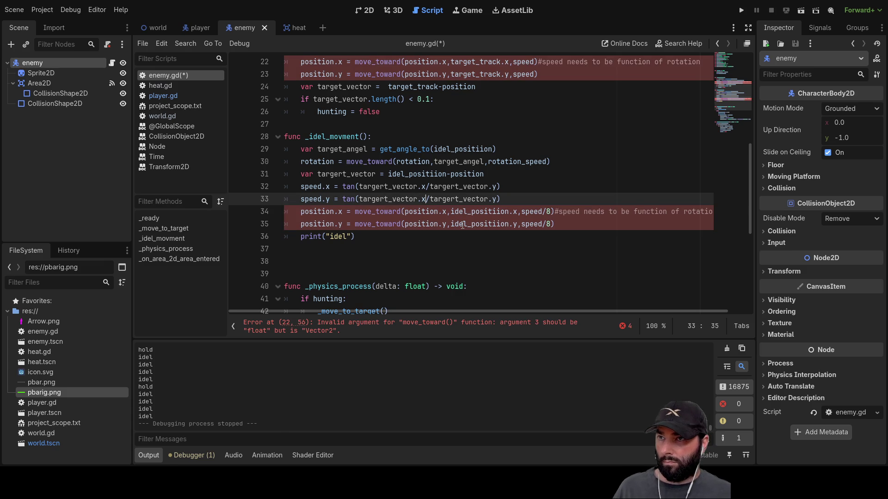
{"action": "key", "text": "ctrl+Right"}
{"action": "key", "text": "ctrl+Right"}
{"action": "key", "text": "BackSpace"}
{"action": "type", "text": "x"}
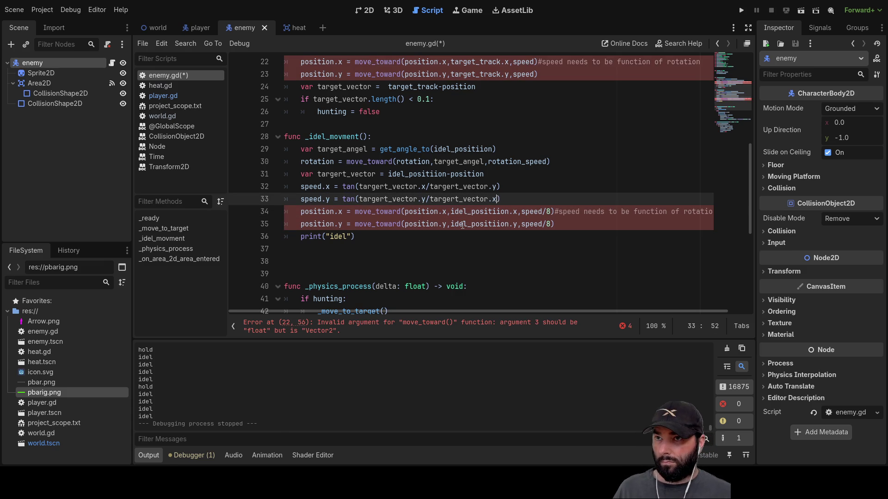
Replace speed/8 with speed.x on line 34 and delete the /8 on line 35.
{"action": "left_click", "coordinate": [600, 174]}
{"action": "left_click", "coordinate": [544, 211]}
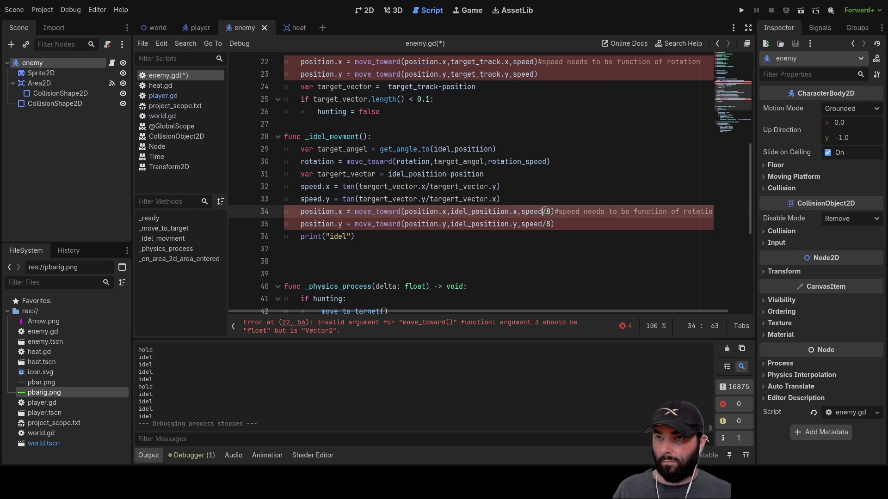
{"action": "key", "text": "Delete"}
{"action": "key", "text": "Delete"}
{"action": "type", "text": ".x"}
{"action": "key", "text": "Left"}
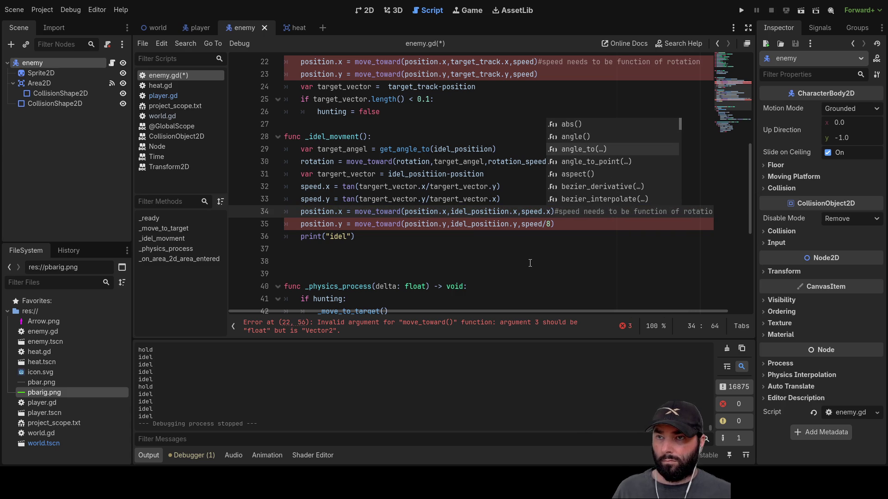
{"action": "left_click", "coordinate": [528, 255]}
{"action": "left_click", "coordinate": [550, 224]}
{"action": "key", "text": "BackSpace"}
{"action": "key", "text": "BackSpace"}
{"action": "type", "text": ".y"}
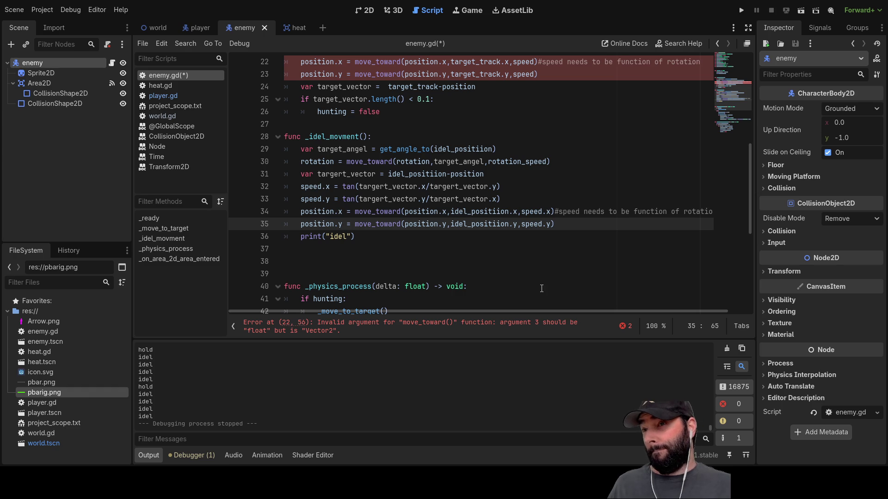
Select the tan function name in the speed.x formula on line 32.
{"action": "double_click", "coordinate": [347, 188]}
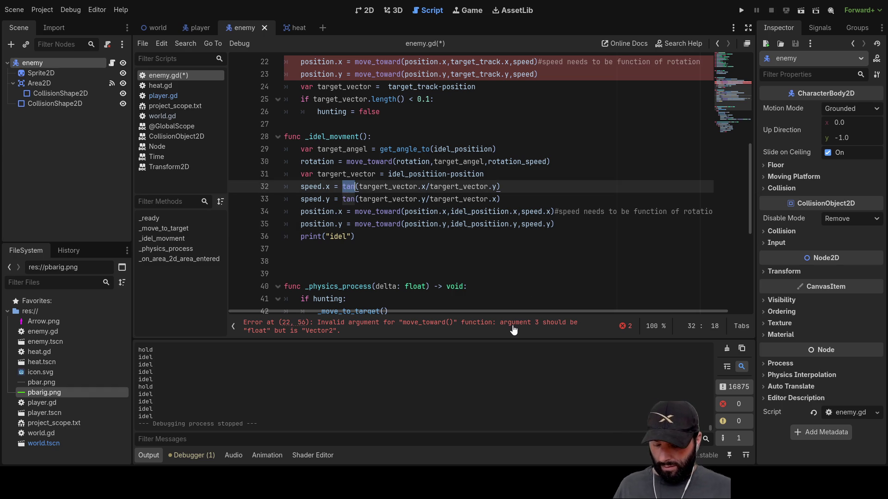
Change line 32 to speed.x = sin(targert_vector.x/), removing the targert_vector.y divisor.
{"action": "type", "text": "sin"}
{"action": "key", "text": "Right"}
{"action": "key", "text": "Right"}
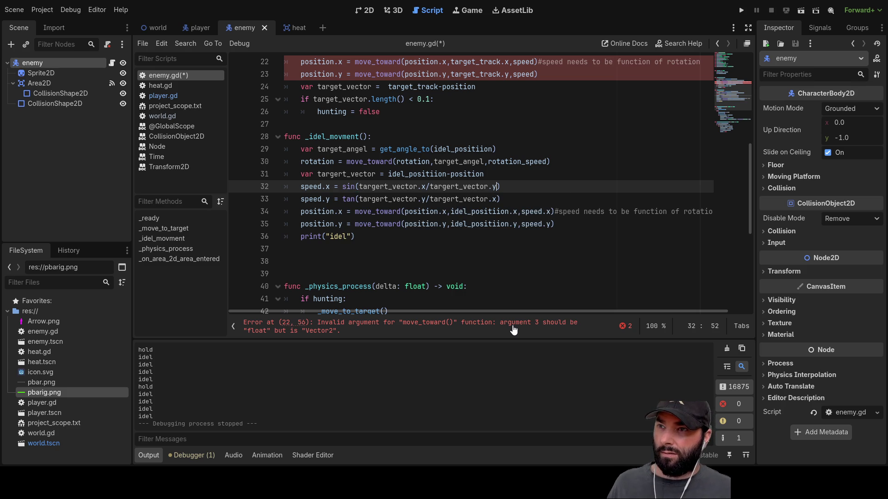
{"action": "key", "text": "BackSpace"}
{"action": "key", "text": "BackSpace"}
{"action": "key", "text": "BackSpace"}
{"action": "key", "text": "BackSpace"}
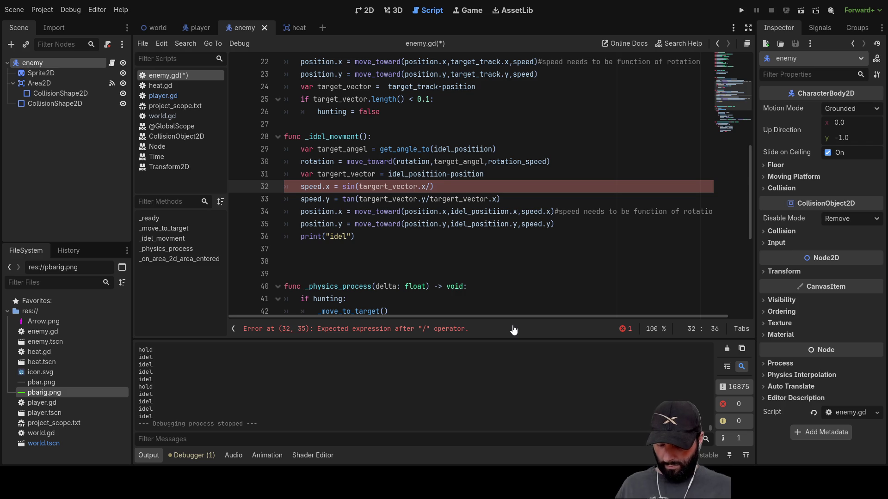
{"action": "scroll", "coordinate": [311, 122], "scroll_direction": "up", "scroll_amount": 7}
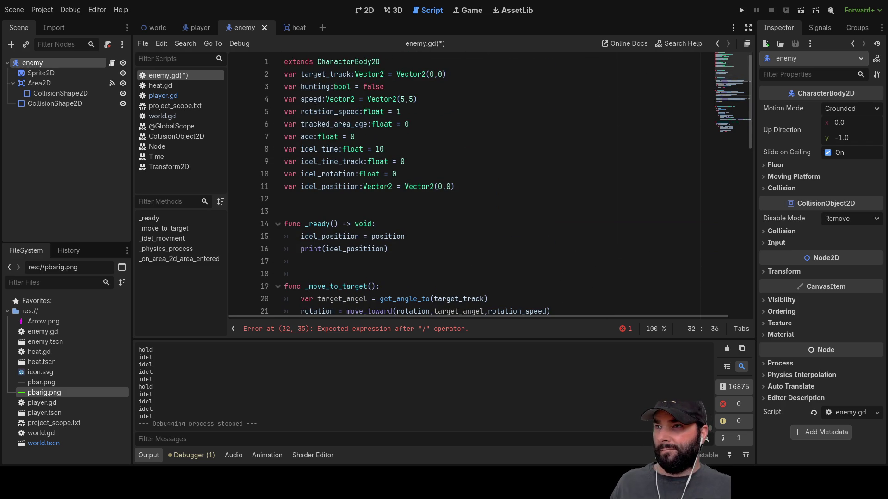
Check the speed declaration, then change line 33 to speed.y = cos(targert_vector.y/2).
{"action": "left_click", "coordinate": [323, 99]}
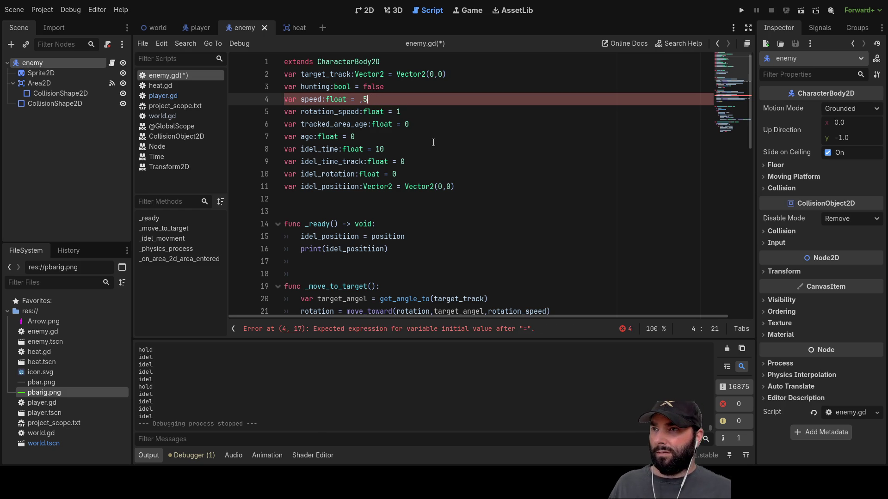
{"action": "scroll", "coordinate": [433, 142], "scroll_direction": "down", "scroll_amount": 8}
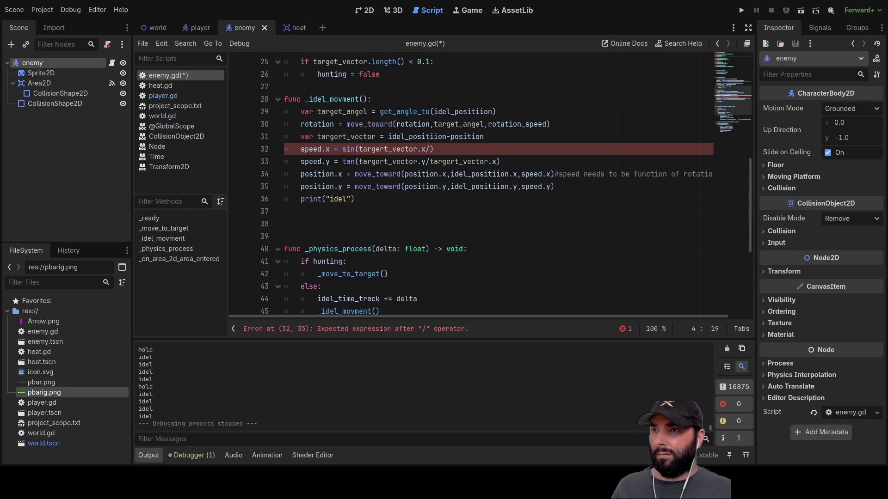
{"action": "left_click", "coordinate": [429, 148]}
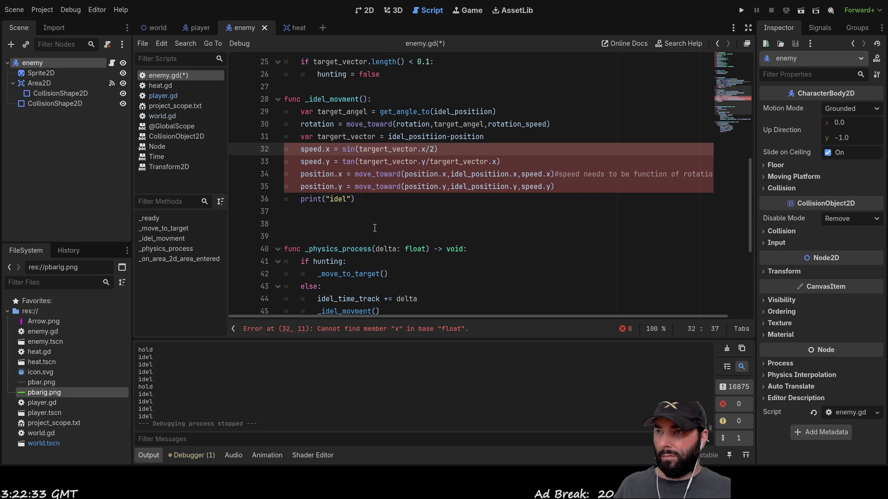
{"action": "type", "text": "2"}
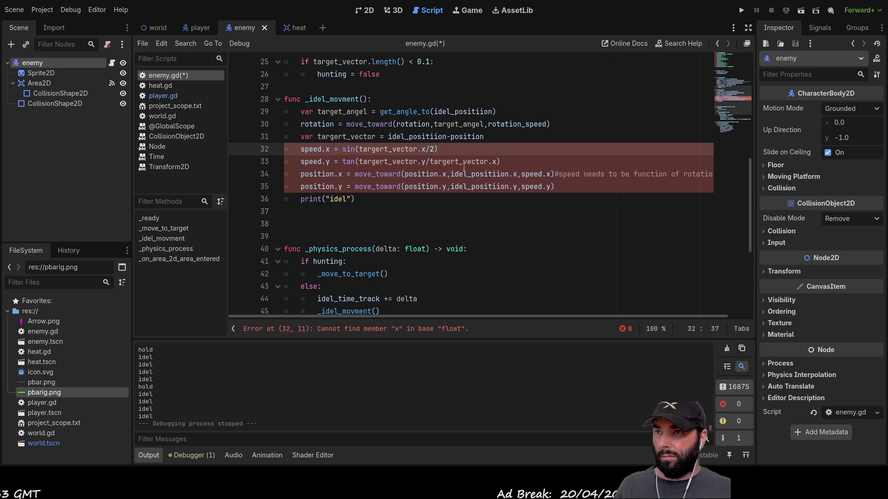
{"action": "double_click", "coordinate": [349, 161]}
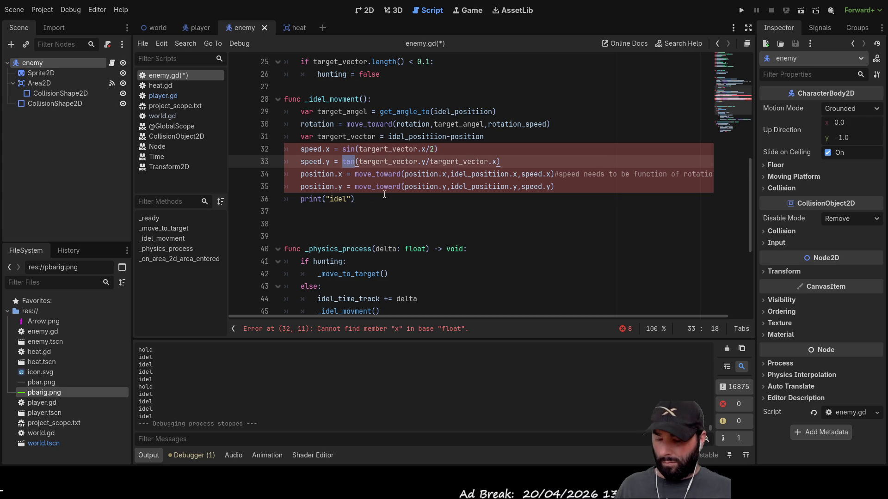
{"action": "type", "text": "cos"}
{"action": "key", "text": "Right"}
{"action": "key", "text": "Right"}
{"action": "key", "text": "Right"}
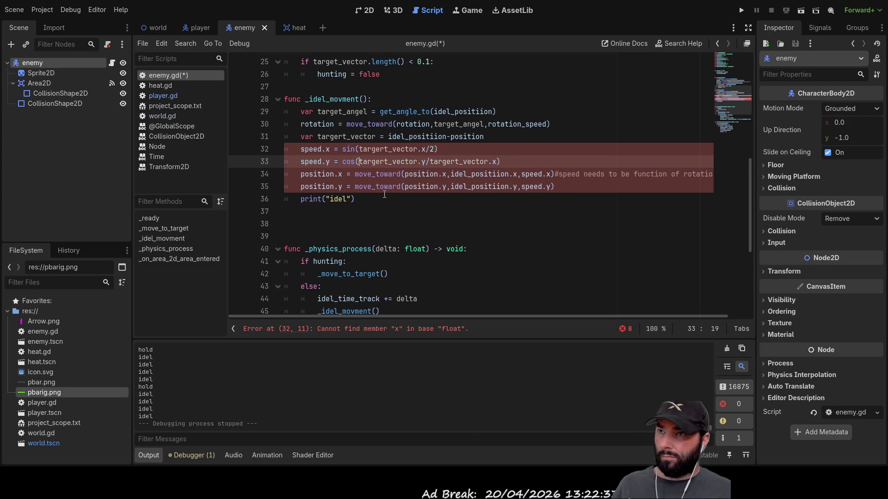
{"action": "key", "text": "Right"}
{"action": "key", "text": "Right"}
{"action": "key", "text": "Right"}
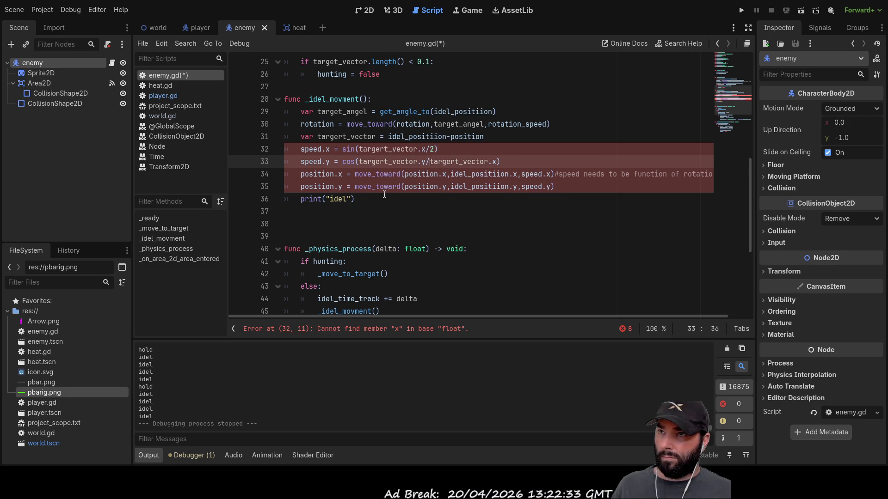
{"action": "key", "text": "shift+Right"}
{"action": "key", "text": "shift+Right"}
{"action": "key", "text": "shift+Right"}
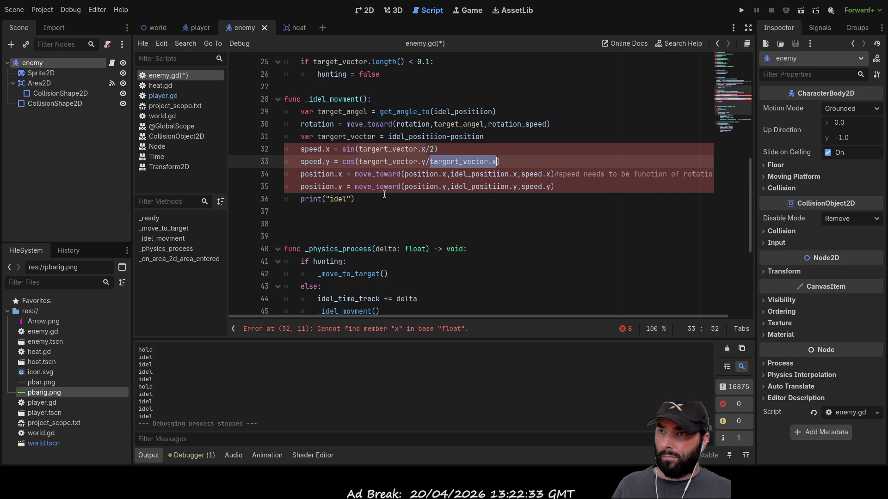
{"action": "type", "text": "2"}
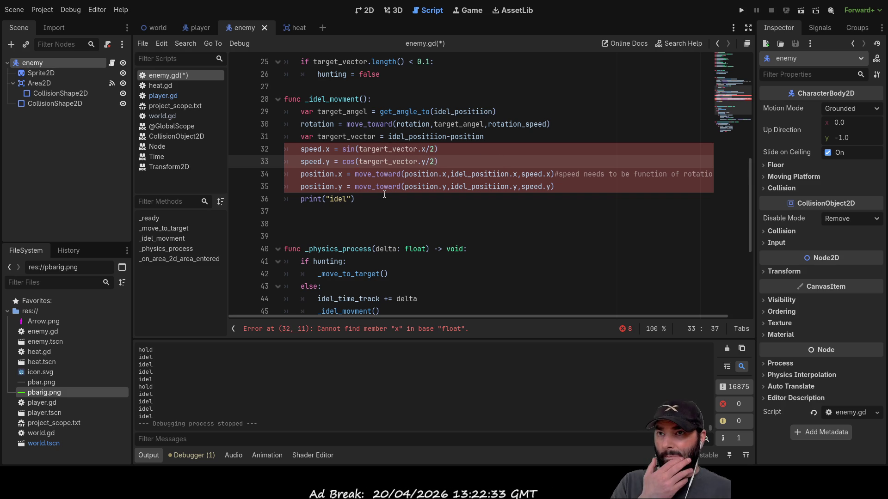
Select the 'speed.' prefix at the start of line 32.
{"action": "left_click", "coordinate": [309, 149]}
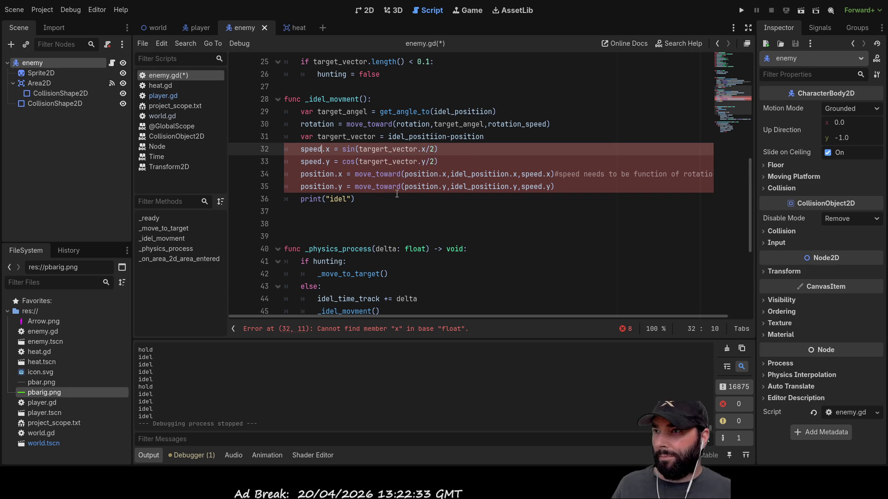
{"action": "key", "text": "Home"}
{"action": "key", "text": "shift+Right"}
{"action": "key", "text": "shift+Right"}
{"action": "key", "text": "shift+Right"}
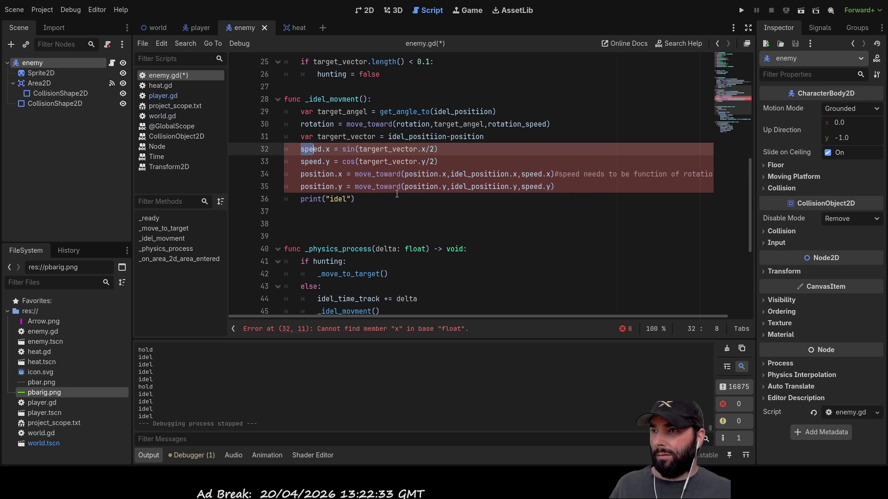
Turn lines 32–33 into var x_speed and var y_speed declarations.
{"action": "type", "text": "var"}
{"action": "key", "text": "Delete"}
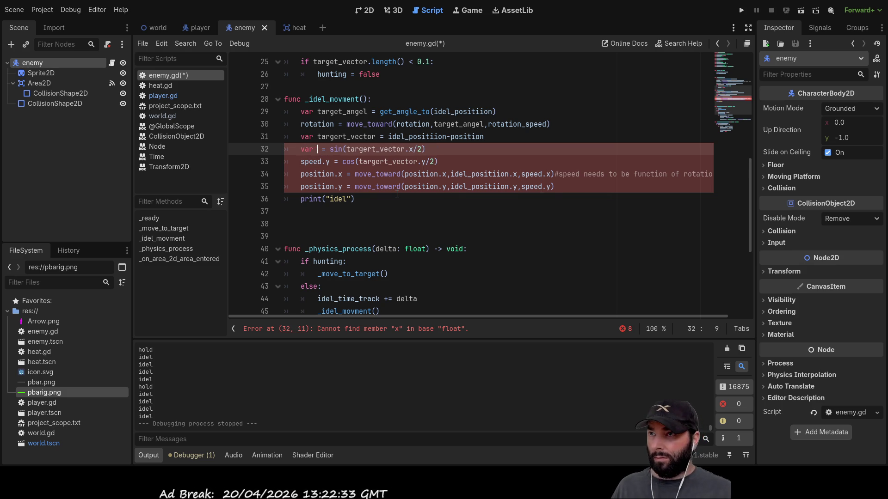
{"action": "type", "text": "x_speed"}
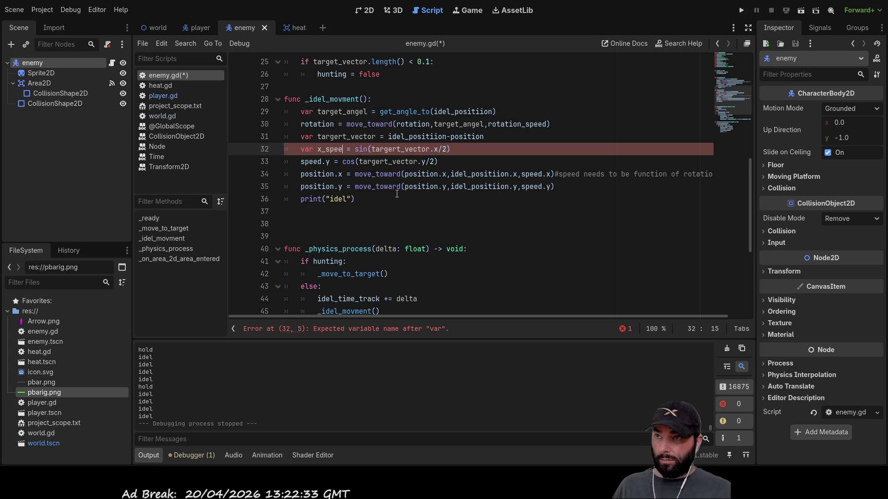
{"action": "key", "text": "Down"}
{"action": "key", "text": "Home"}
{"action": "key", "text": "Right"}
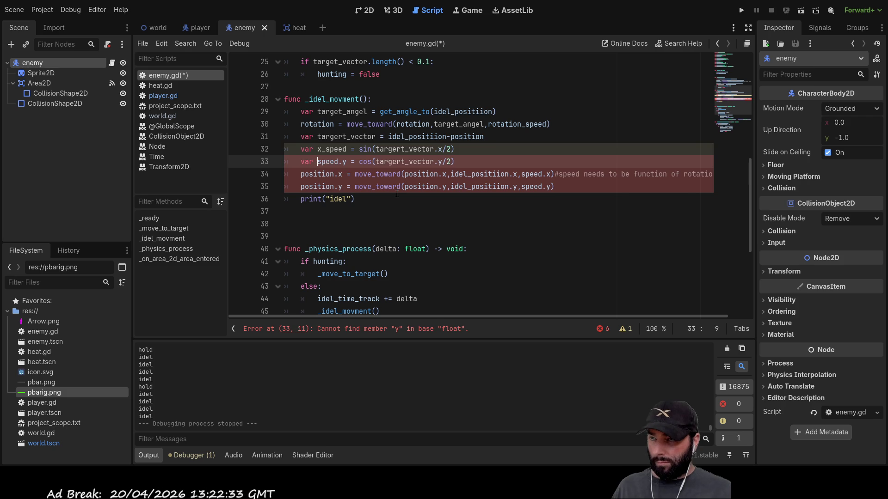
{"action": "key", "text": "Home"}
{"action": "type", "text": "var"}
{"action": "key", "text": "Right"}
{"action": "key", "text": "Right"}
{"action": "key", "text": "Right"}
{"action": "key", "text": "Delete"}
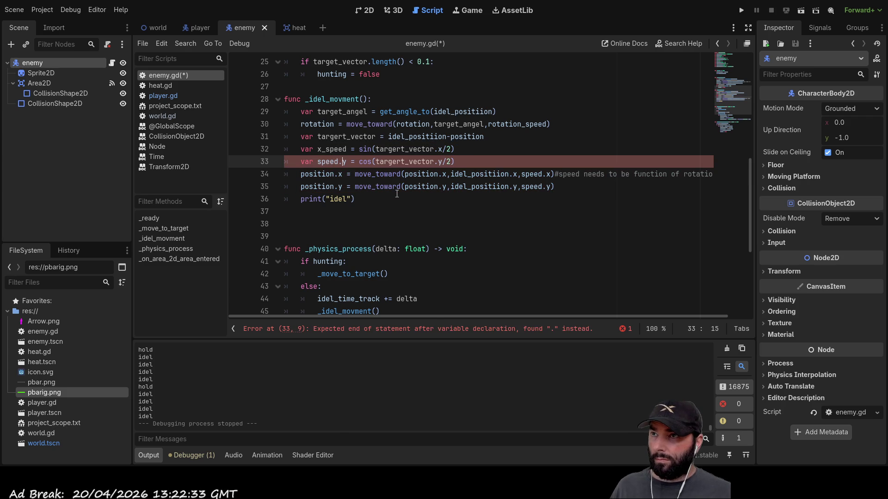
{"action": "key", "text": "BackSpace"}
{"action": "key", "text": "ctrl+Left"}
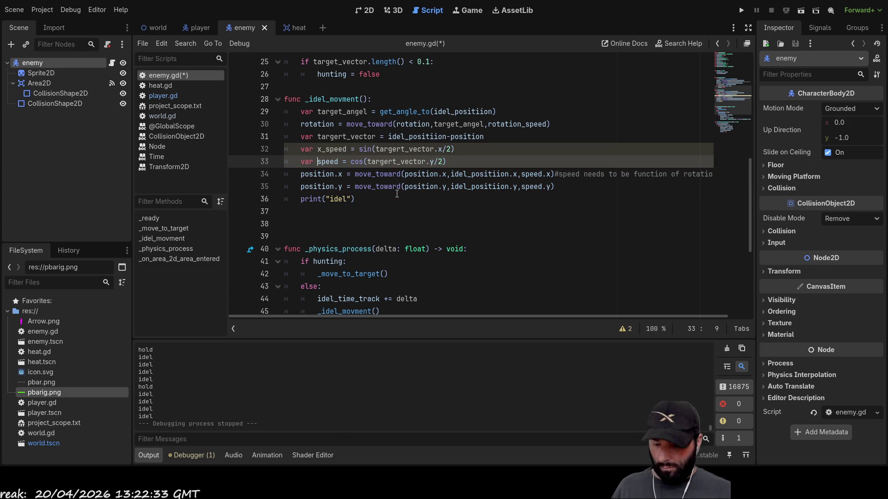
{"action": "type", "text": "y_"}
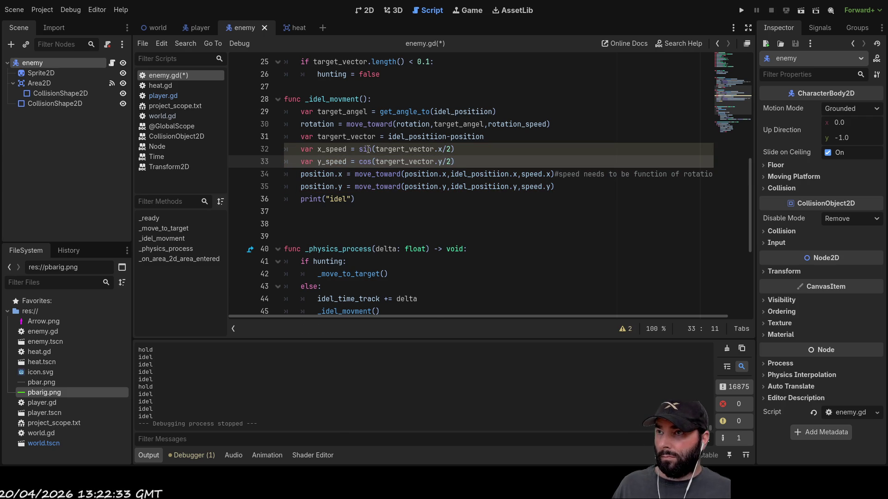
Use x_speed and y_speed in place of speed.x and speed.y in the move_toward calls.
{"action": "left_click", "coordinate": [334, 149]}
{"action": "double_click", "coordinate": [335, 149]}
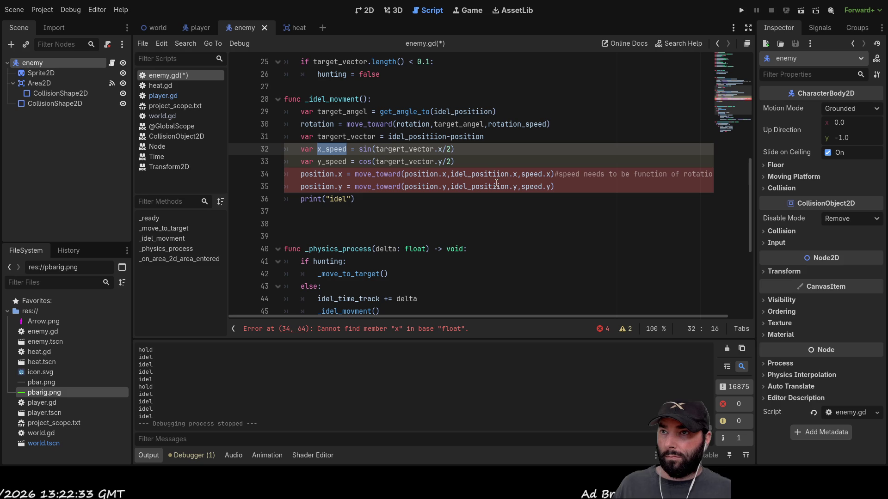
{"action": "double_click", "coordinate": [539, 175]}
{"action": "type", "text": "x_speed"}
{"action": "key", "text": "Delete"}
{"action": "key", "text": "Delete"}
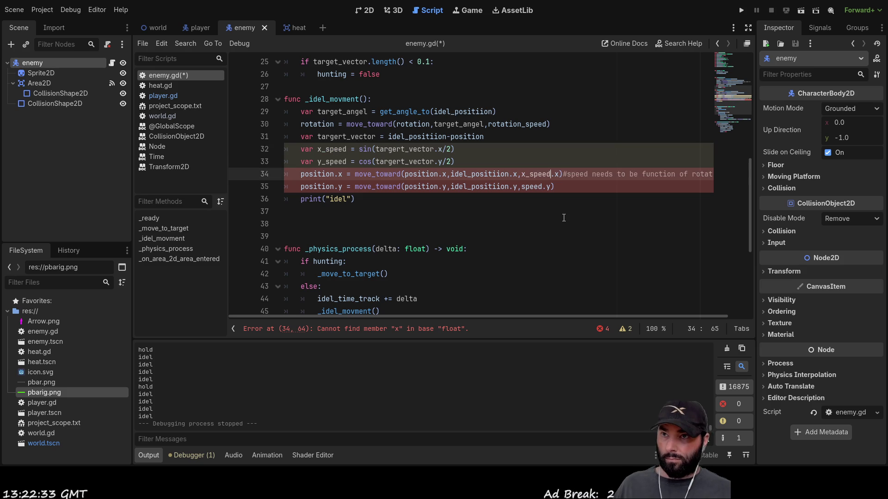
{"action": "double_click", "coordinate": [331, 161]}
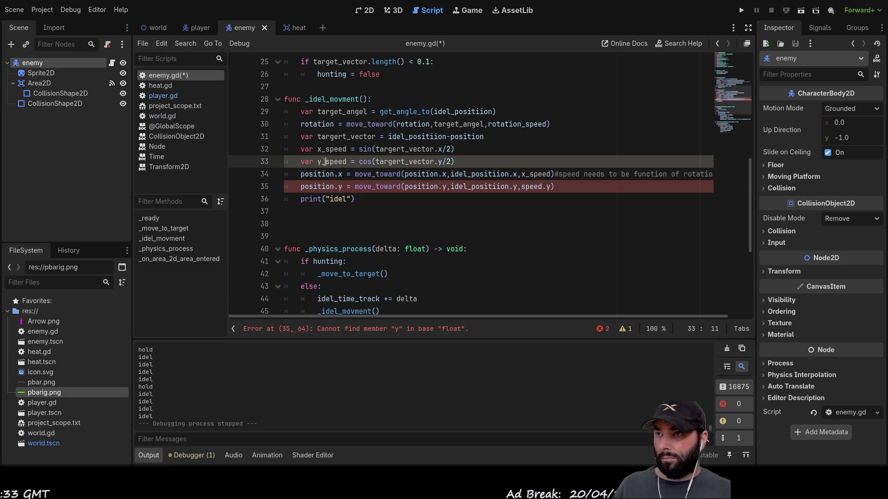
{"action": "double_click", "coordinate": [532, 187]}
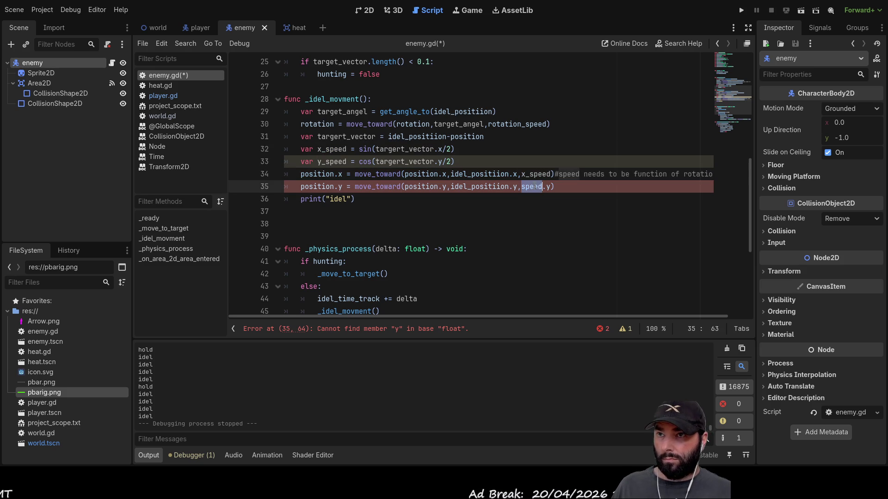
{"action": "type", "text": "y_speed"}
{"action": "key", "text": "Delete"}
{"action": "key", "text": "Delete"}
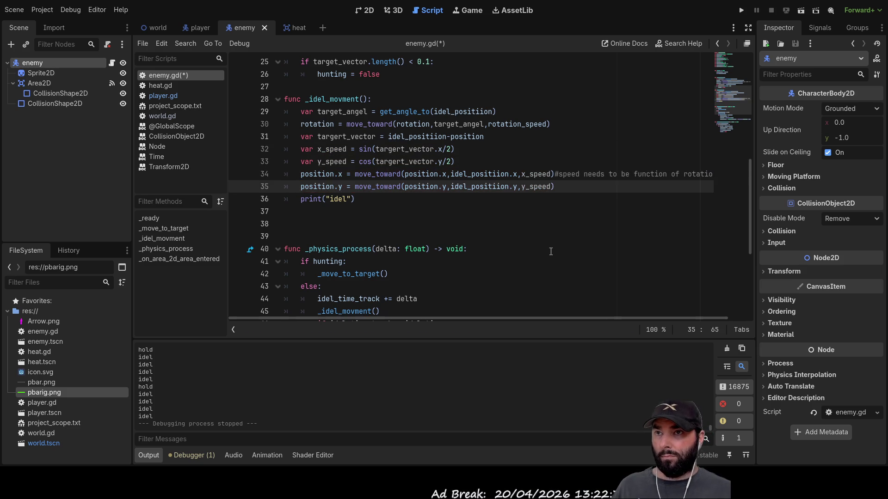
Run the project to test the sin/cos idle speeds.
{"action": "scroll", "coordinate": [486, 211], "scroll_direction": "up", "scroll_amount": 6}
{"action": "scroll", "coordinate": [486, 210], "scroll_direction": "down", "scroll_amount": 6}
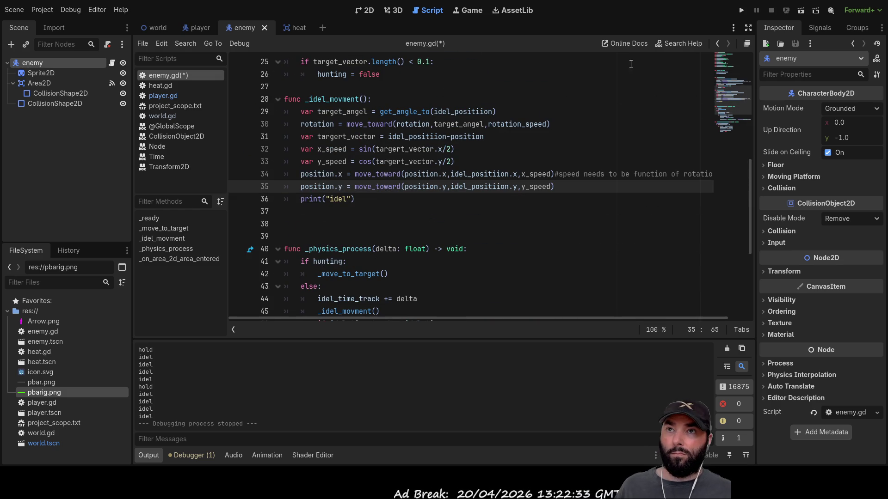
{"action": "left_click", "coordinate": [741, 10]}
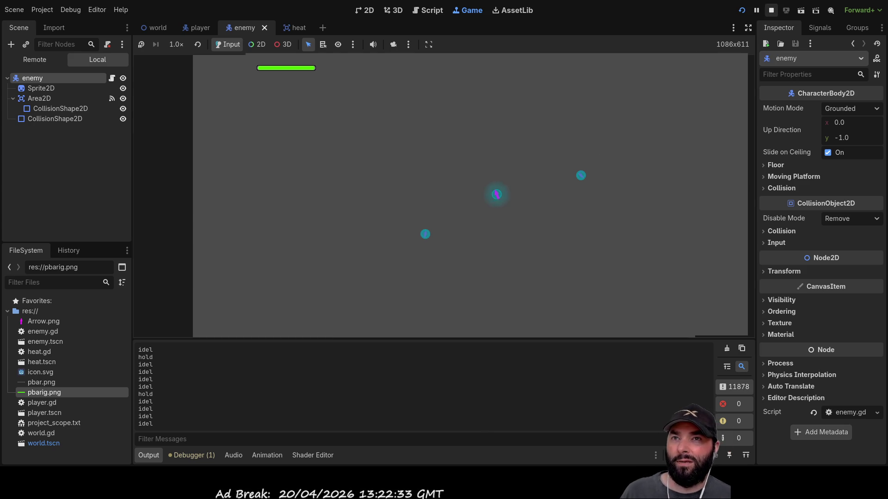
Stop the running game with F8 to return to enemy.gd.
{"action": "key", "text": "F8"}
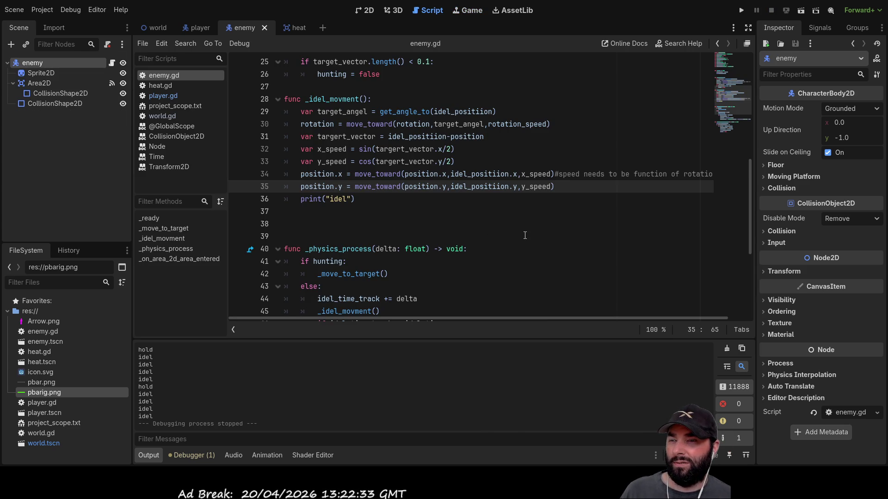
{"action": "double_click", "coordinate": [479, 174]}
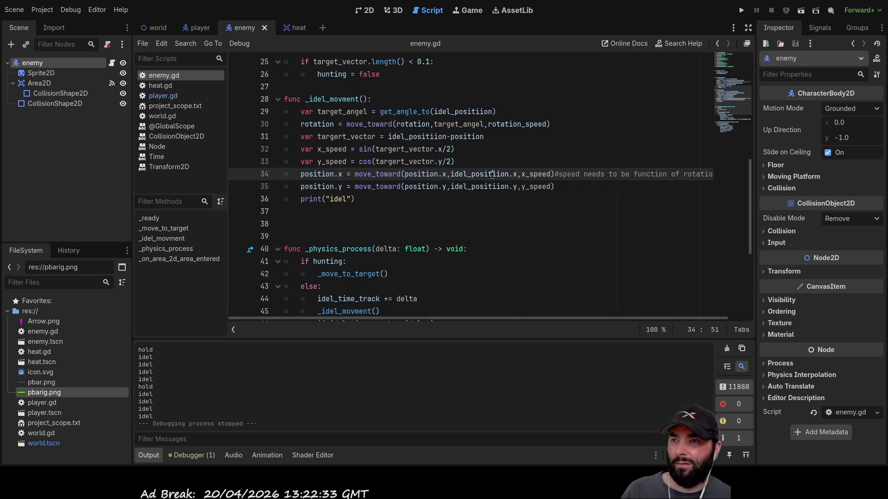
{"action": "scroll", "coordinate": [514, 309], "scroll_direction": "up", "scroll_amount": 4}
{"action": "scroll", "coordinate": [515, 310], "scroll_direction": "down", "scroll_amount": 6}
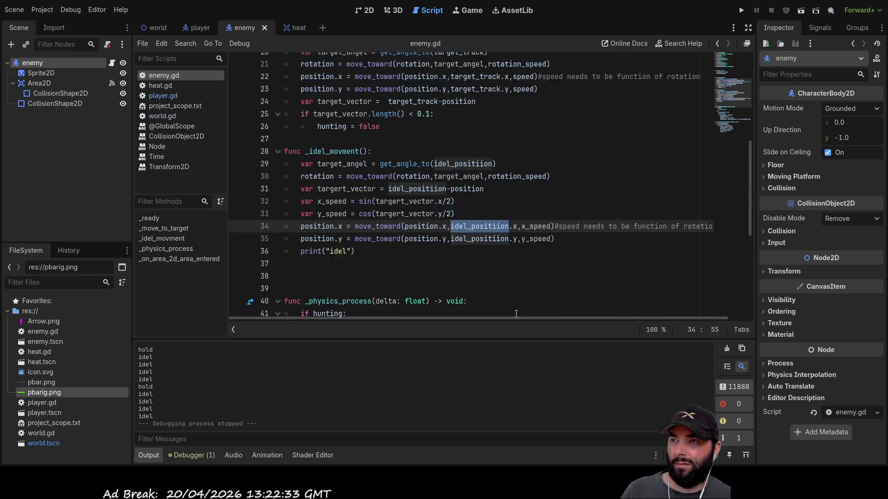
{"action": "scroll", "coordinate": [516, 311], "scroll_direction": "down", "scroll_amount": 2}
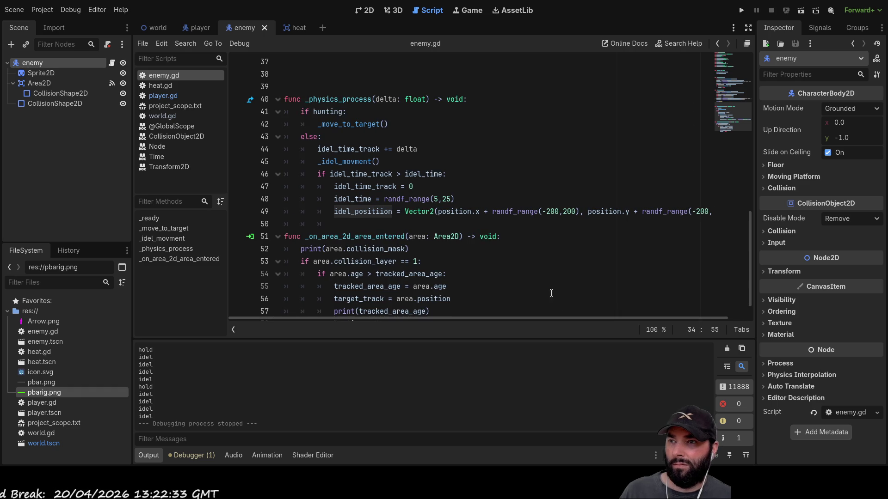
{"action": "scroll", "coordinate": [531, 278], "scroll_direction": "up", "scroll_amount": 5}
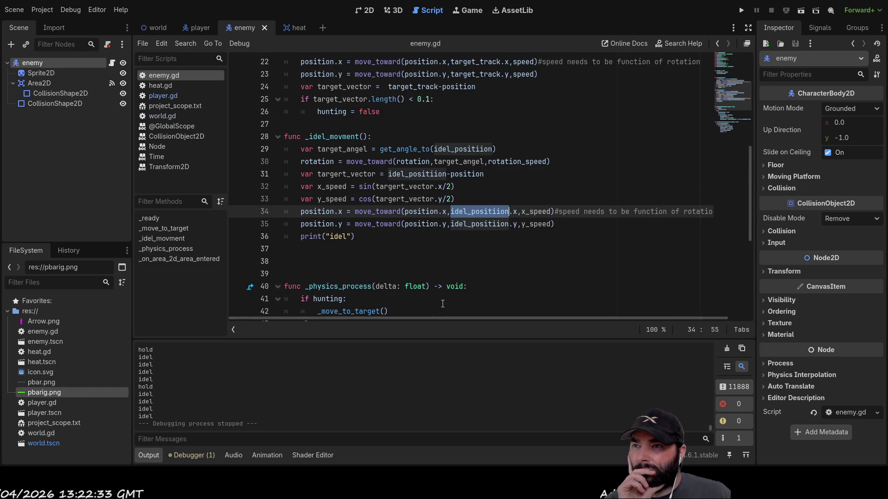
{"action": "double_click", "coordinate": [404, 187]}
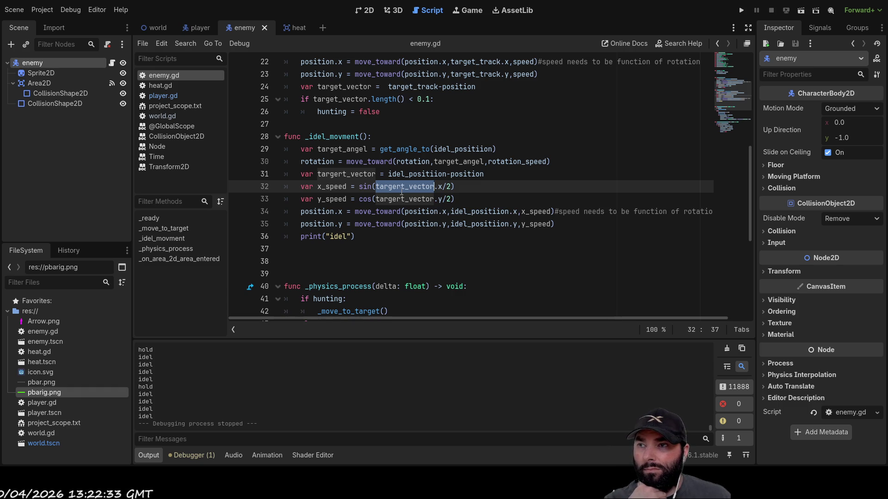
{"action": "left_click", "coordinate": [450, 187]}
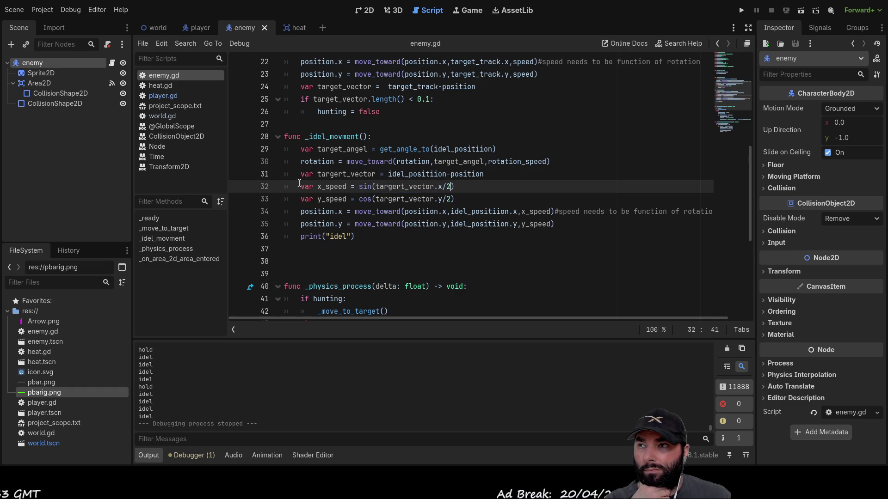
Insert a scratch line 's()=o/h' above the x_speed declaration.
{"action": "key", "text": "Home"}
{"action": "key", "text": "Return"}
{"action": "key", "text": "Return"}
{"action": "key", "text": "Return"}
{"action": "key", "text": "Up"}
{"action": "key", "text": "Up"}
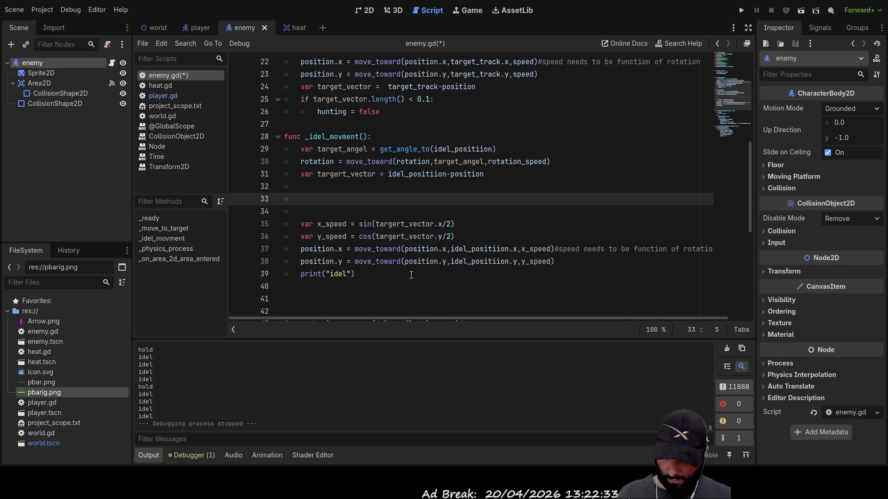
{"action": "type", "text": "s="}
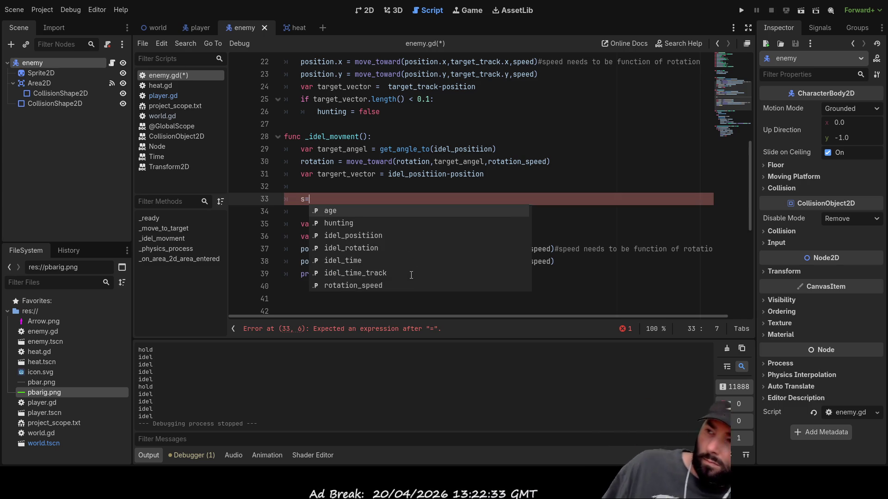
{"action": "type", "text": "o/h"}
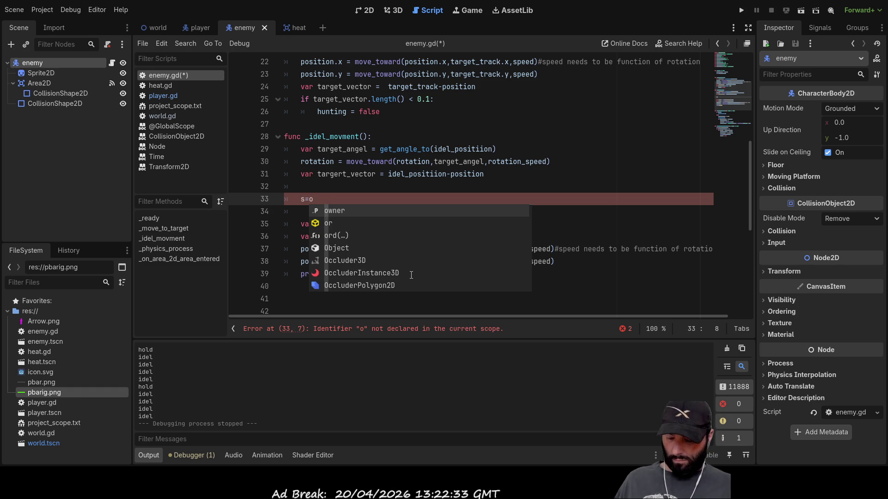
{"action": "key", "text": "Left"}
{"action": "key", "text": "Left"}
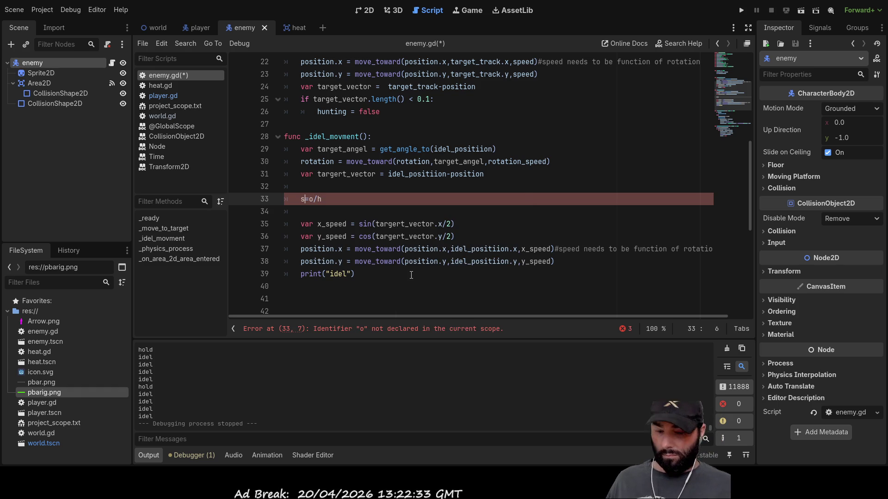
{"action": "key", "text": "Left"}
{"action": "key", "text": "Left"}
{"action": "type", "text": "()"}
{"action": "key", "text": "Right"}
{"action": "key", "text": "Right"}
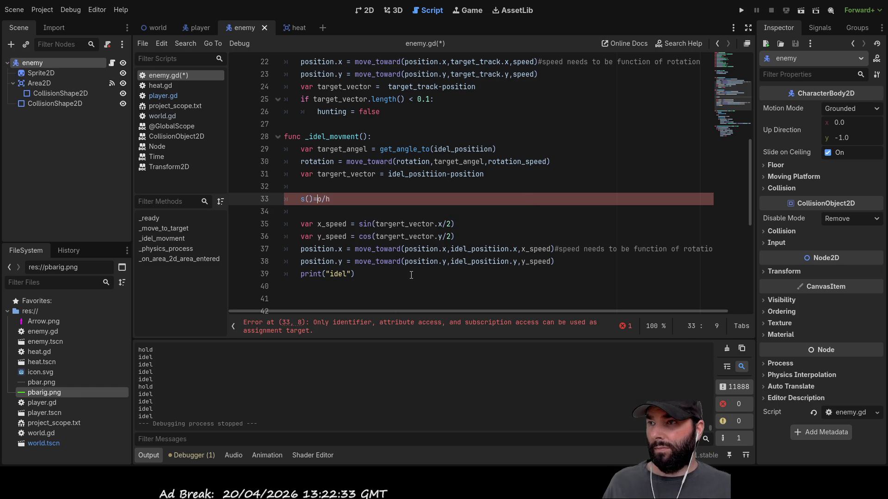
Change the x_speed line to sin(targert_vector.x)*2 instead of dividing by 2 inside sin.
{"action": "key", "text": "Down"}
{"action": "key", "text": "Down"}
{"action": "key", "text": "ctrl+Right"}
{"action": "key", "text": "ctrl+Right"}
{"action": "key", "text": "ctrl+Right"}
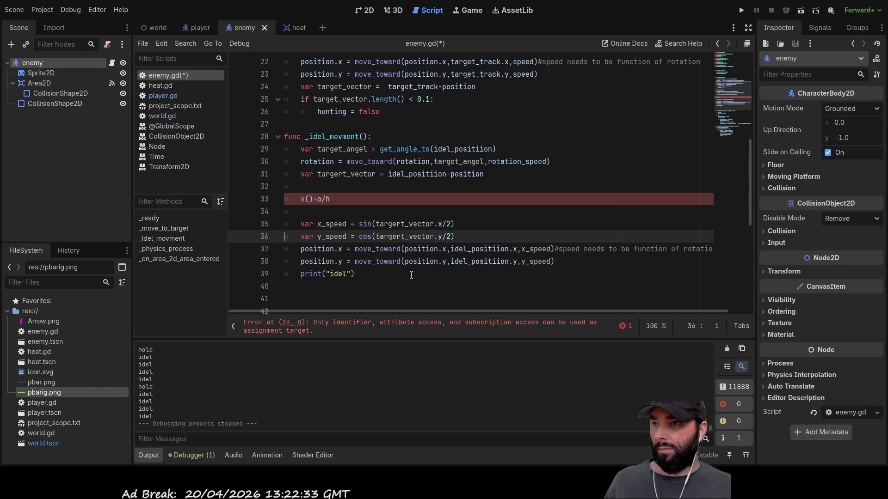
{"action": "key", "text": "ctrl+Right"}
{"action": "key", "text": "ctrl+Right"}
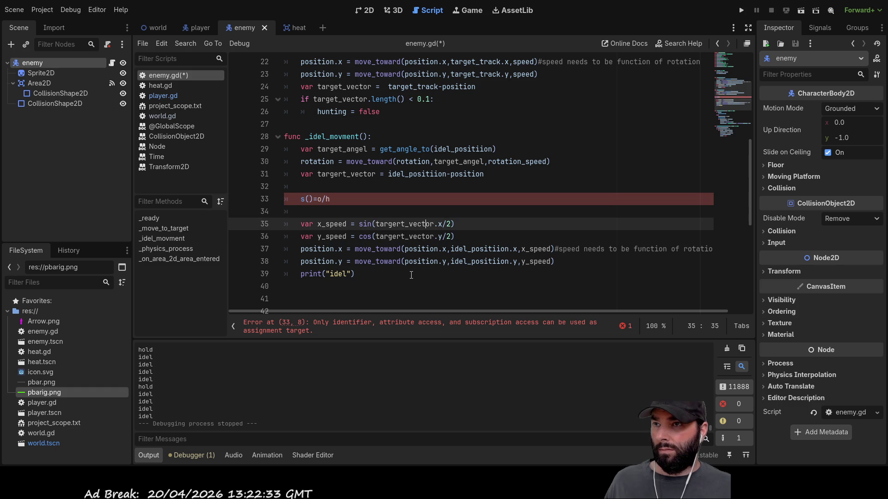
{"action": "key", "text": "Delete"}
{"action": "key", "text": "Delete"}
{"action": "key", "text": "Right"}
{"action": "type", "text": "*2"}
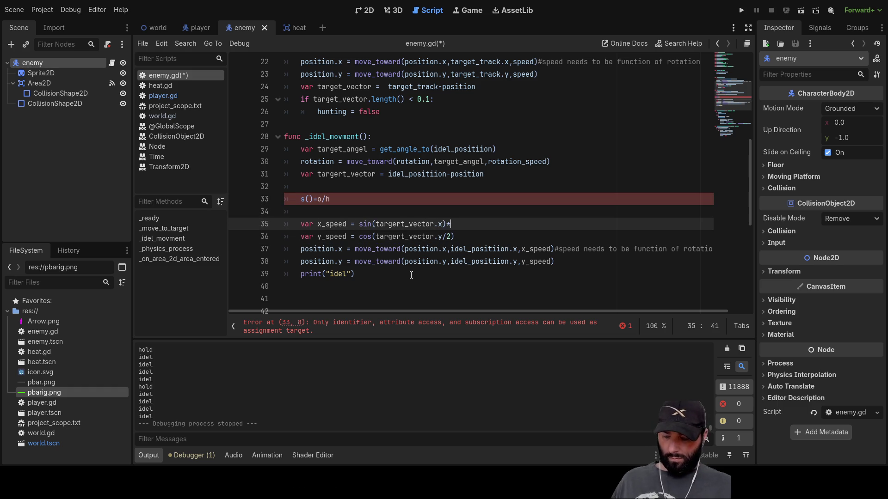
Change the y_speed line to cos(targert_vector.y)*2, removing the stray parenthesis.
{"action": "key", "text": "Down"}
{"action": "key", "text": "Left"}
{"action": "key", "text": "BackSpace"}
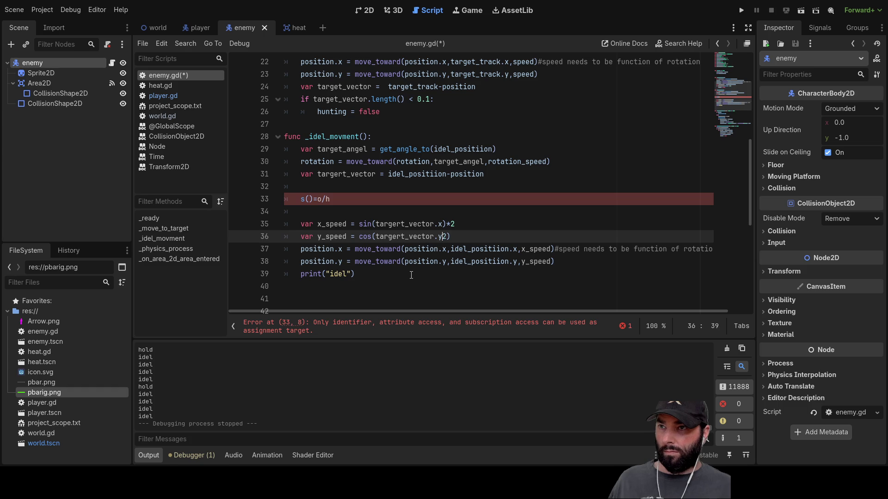
{"action": "key", "text": "Delete"}
{"action": "type", "text": ")"}
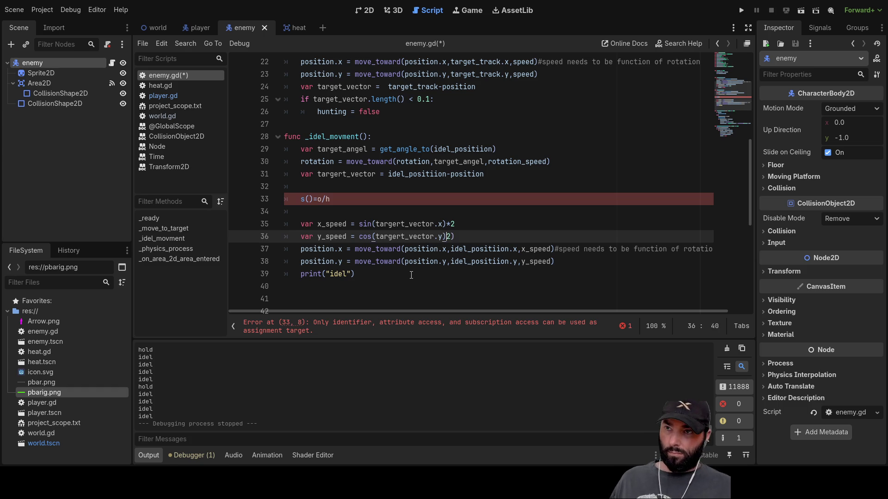
{"action": "key", "text": "Right"}
{"action": "type", "text": ")*2"}
{"action": "key", "text": "Left"}
{"action": "key", "text": "BackSpace"}
Delete the broken s()=o/h line and the leftover blank lines.
{"action": "key", "text": "Up"}
{"action": "key", "text": "Up"}
{"action": "key", "text": "Up"}
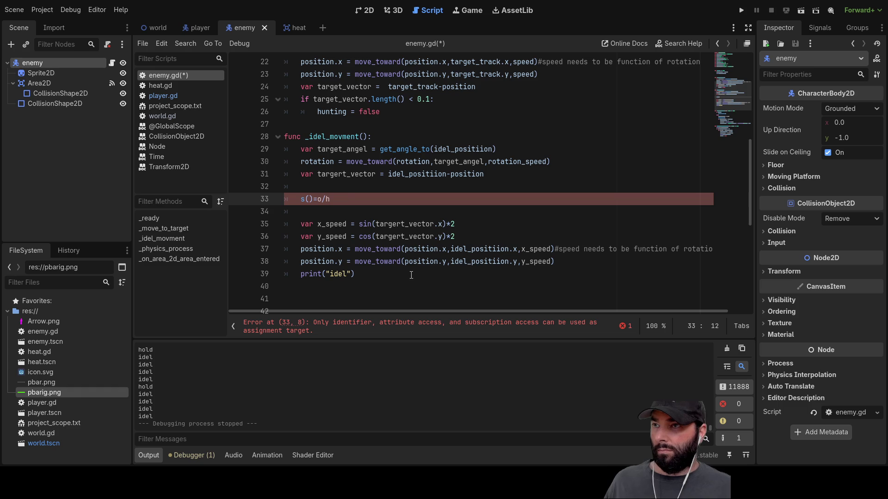
{"action": "left_click", "coordinate": [292, 193], "text": "shift"}
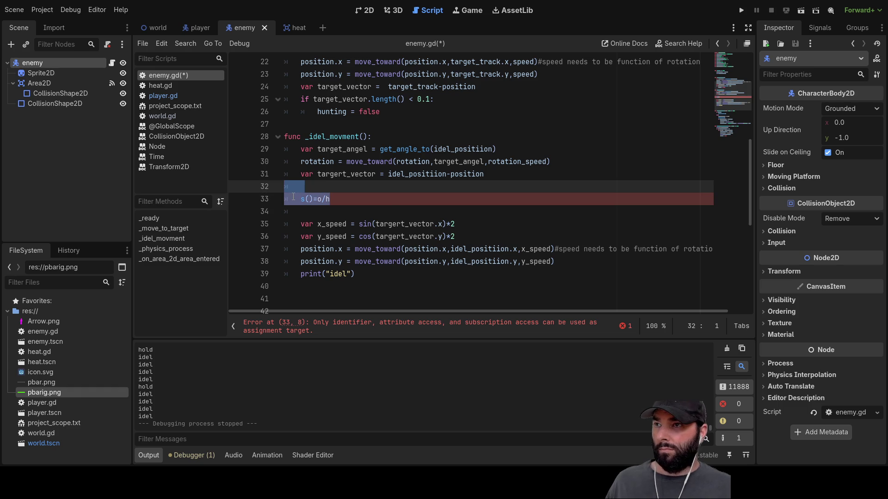
{"action": "key", "text": "BackSpace"}
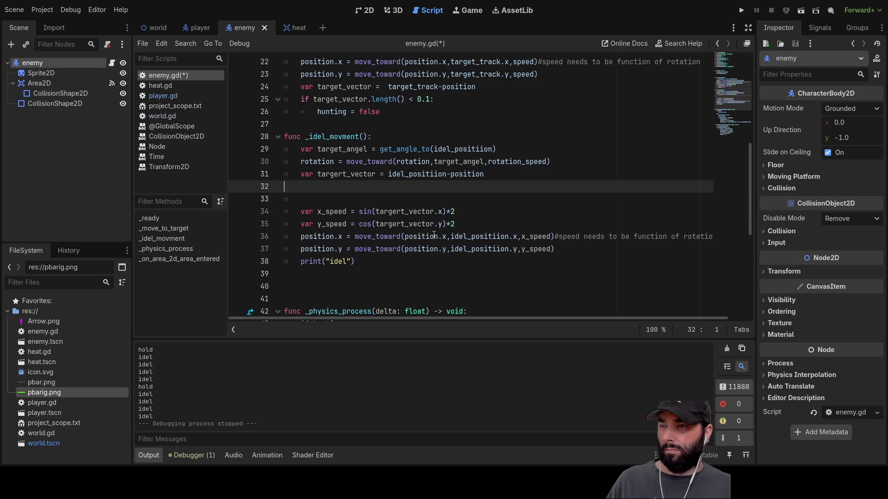
{"action": "key", "text": "Delete"}
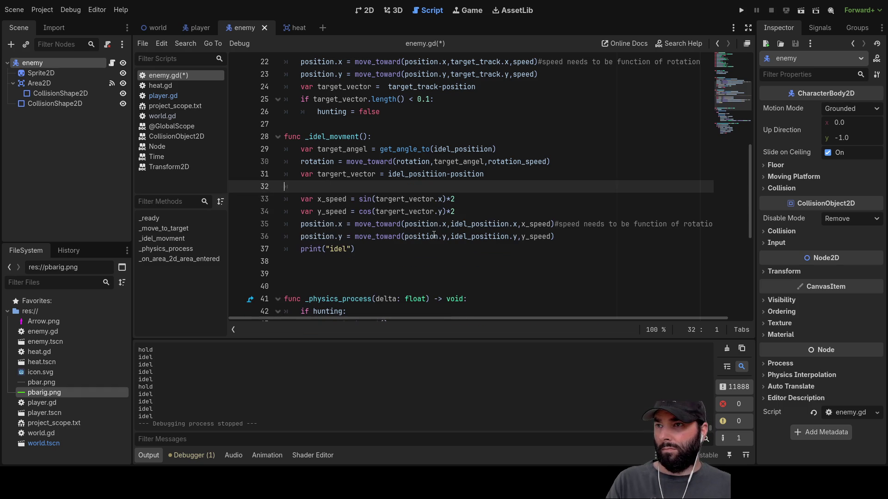
{"action": "key", "text": "Delete"}
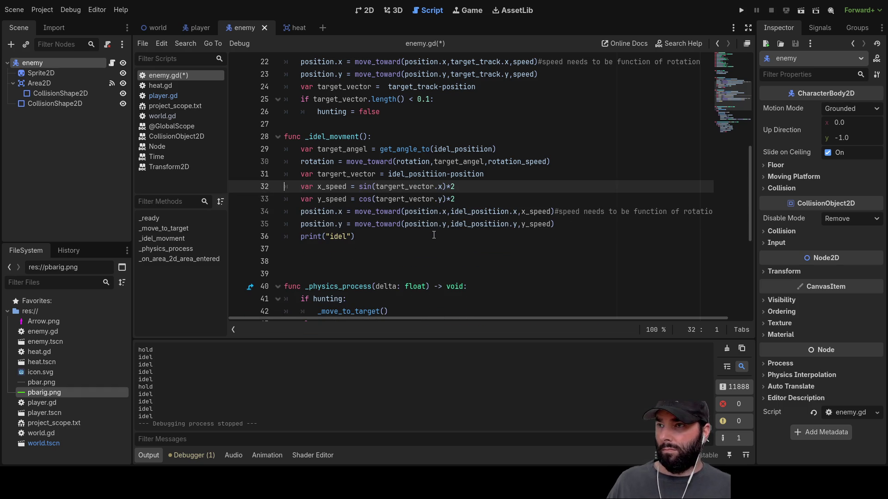
Test-run the game to watch the enemies' doubled sin/cos idle drift, then stop it.
{"action": "left_click", "coordinate": [741, 11]}
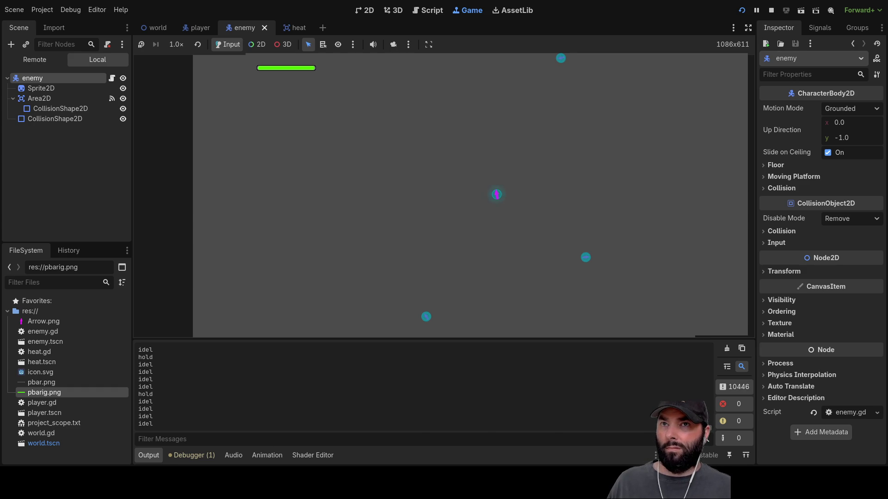
{"action": "left_click", "coordinate": [771, 9]}
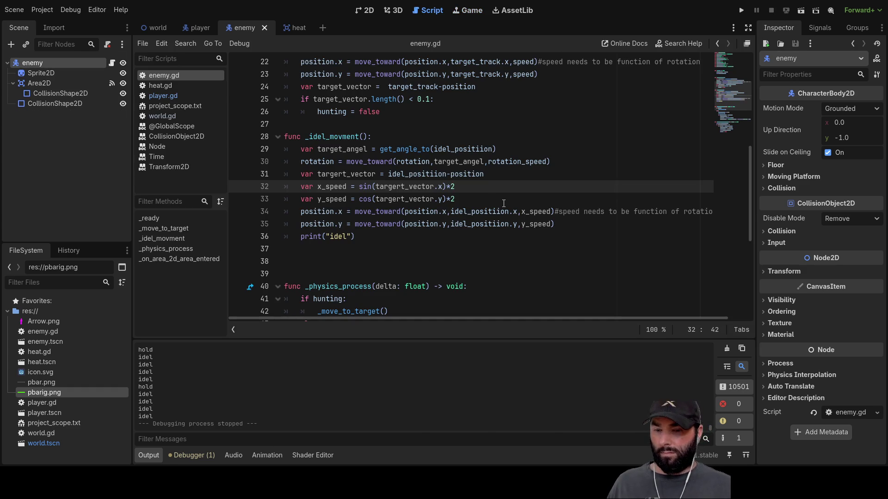
Raise both speed multipliers from 2 to 200 and test-run the game.
{"action": "type", "text": "00"}
{"action": "key", "text": "Down"}
{"action": "type", "text": "00"}
{"action": "left_click", "coordinate": [741, 10]}
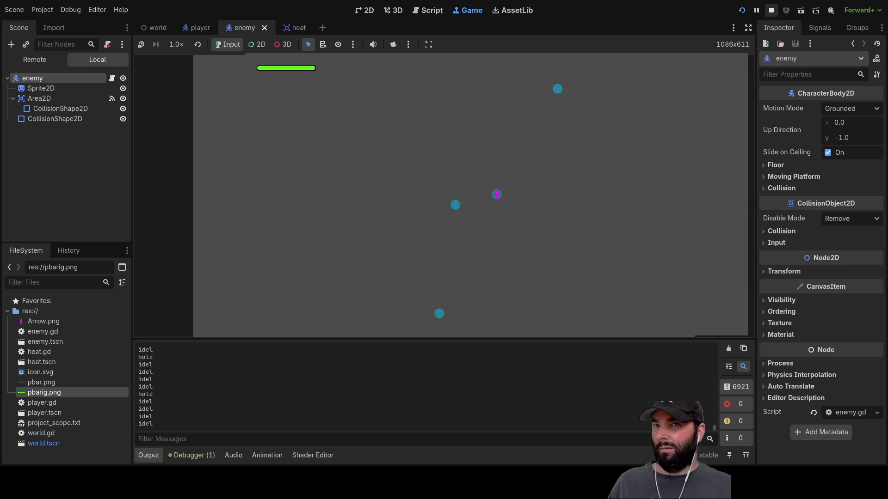
{"action": "left_click", "coordinate": [771, 10]}
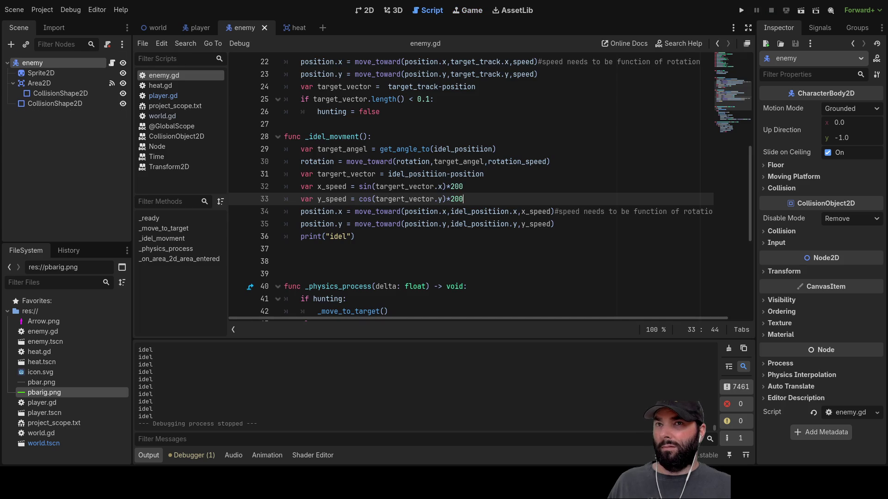
Negate sin and cos on the x_speed and y_speed lines with a leading minus.
{"action": "double_click", "coordinate": [536, 213]}
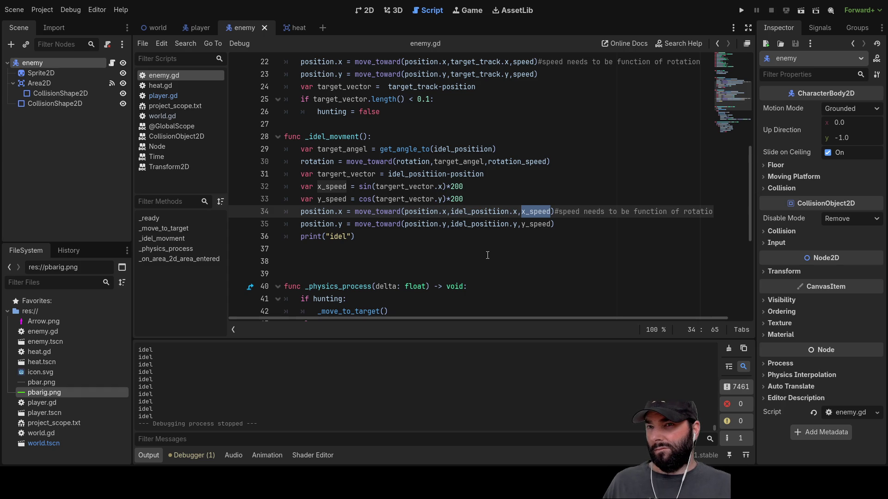
{"action": "double_click", "coordinate": [410, 188]}
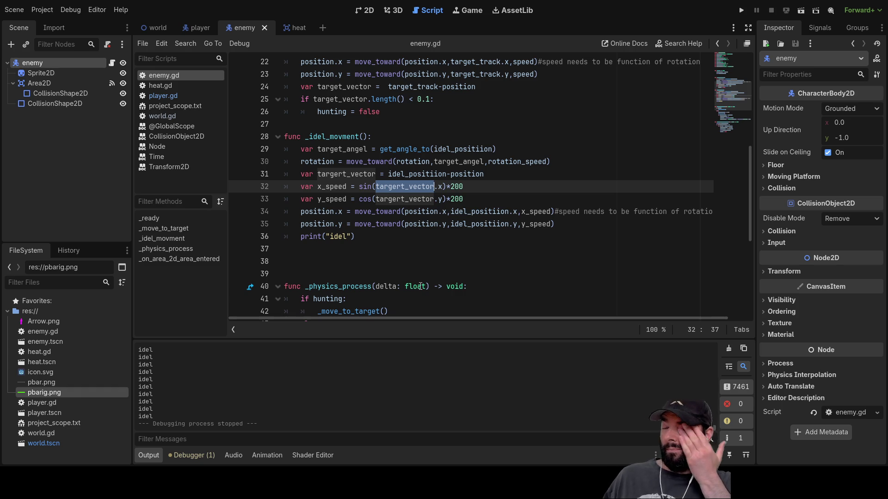
{"action": "key", "text": "Left"}
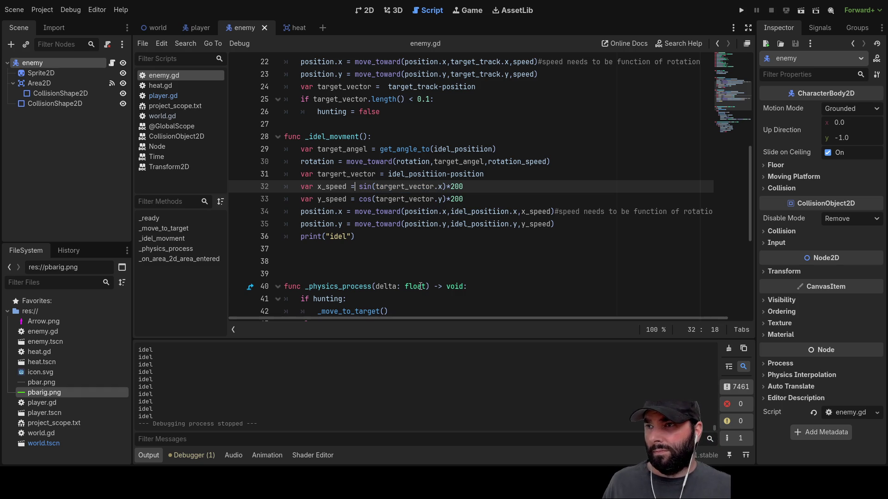
{"action": "type", "text": "-"}
{"action": "key", "text": "Down"}
{"action": "type", "text": "-"}
Reduce both speed multipliers from 200 to 20.
{"action": "key", "text": "Up"}
{"action": "key", "text": "Right"}
{"action": "key", "text": "Right"}
{"action": "key", "text": "Right"}
{"action": "key", "text": "Right"}
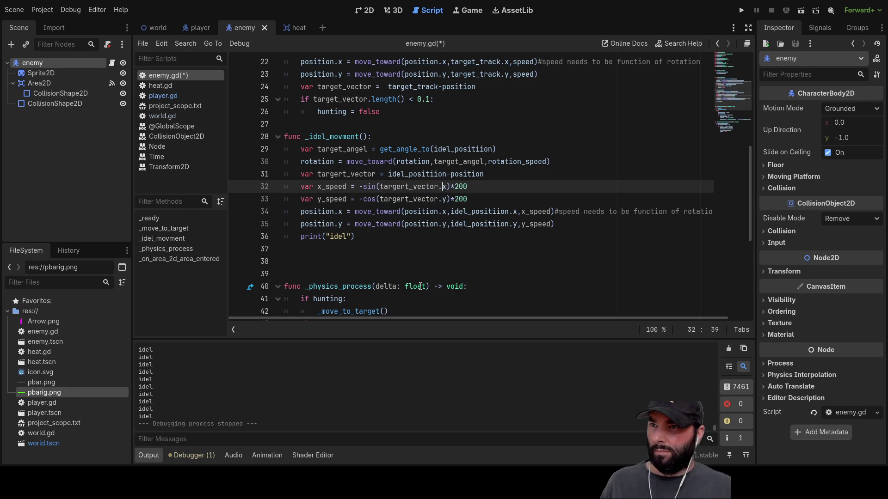
{"action": "key", "text": "BackSpace"}
{"action": "key", "text": "Down"}
{"action": "key", "text": "Home"}
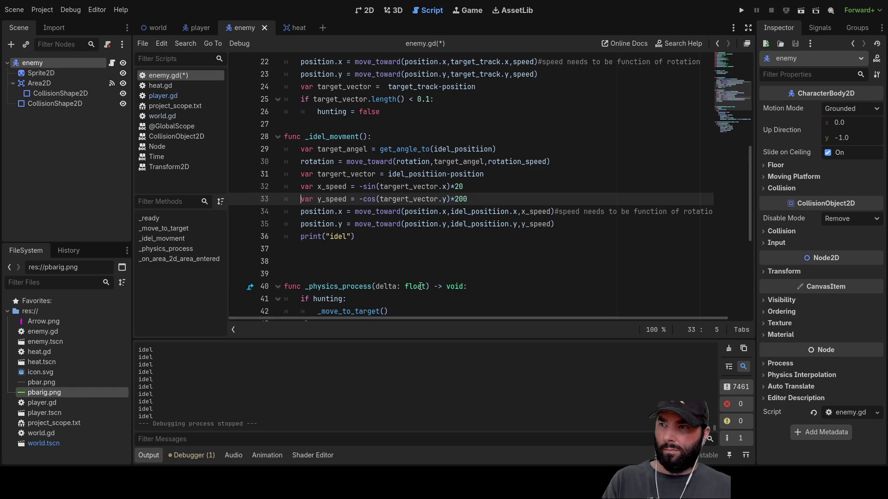
{"action": "key", "text": "End"}
{"action": "key", "text": "BackSpace"}
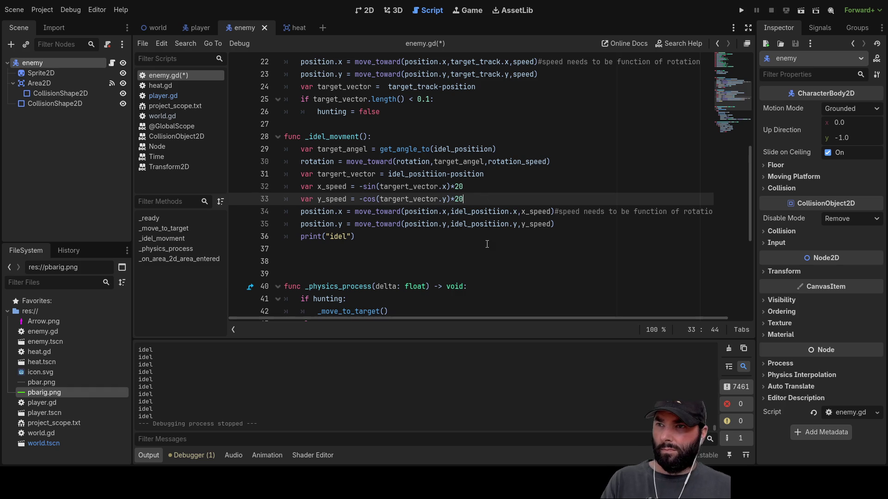
Test-run the game with the negated ×20 idle speeds, stopping it with F8.
{"action": "left_click", "coordinate": [741, 10]}
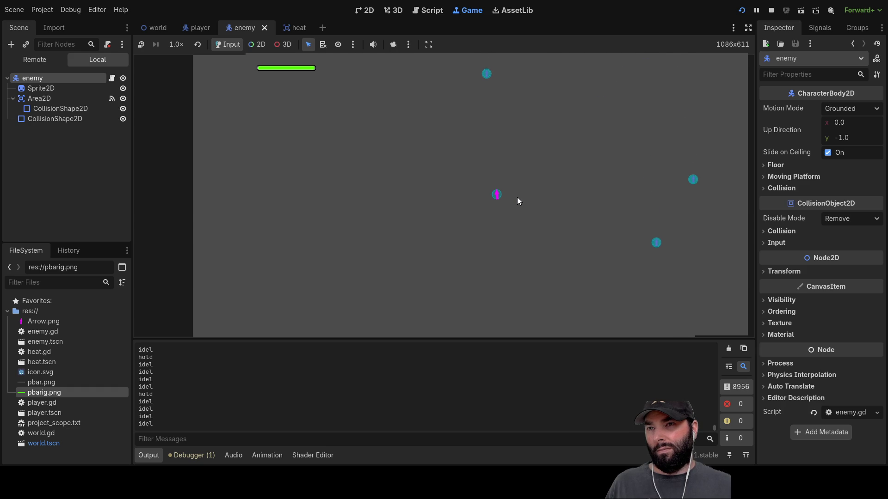
{"action": "key", "text": "F8"}
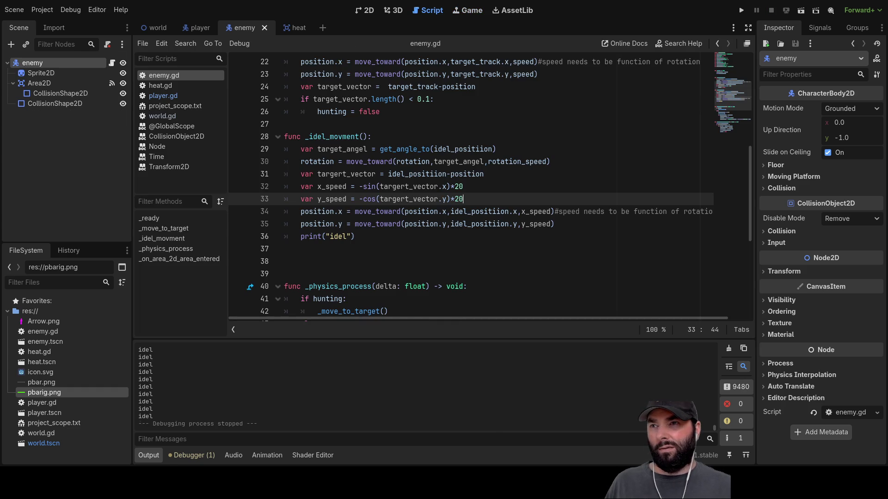
Cut both multipliers from 20 back to 2 and test-run the game, stopping with F8.
{"action": "left_click", "coordinate": [466, 191]}
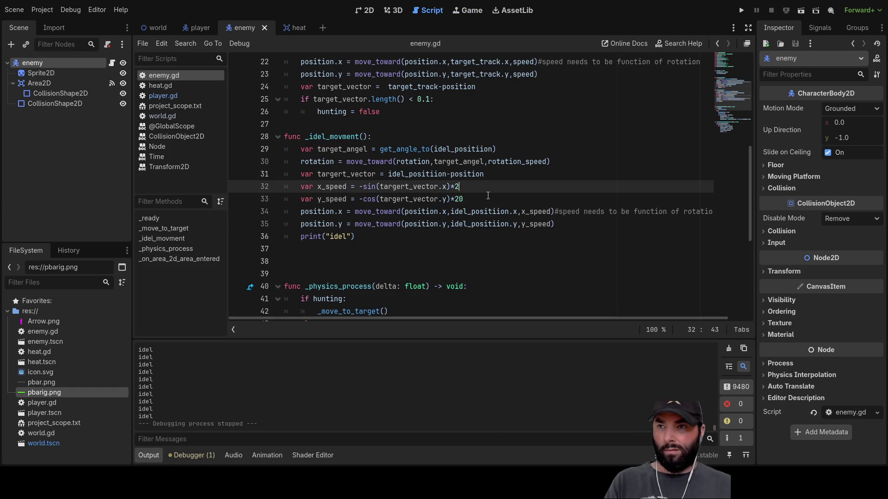
{"action": "key", "text": "Down"}
{"action": "key", "text": "BackSpace"}
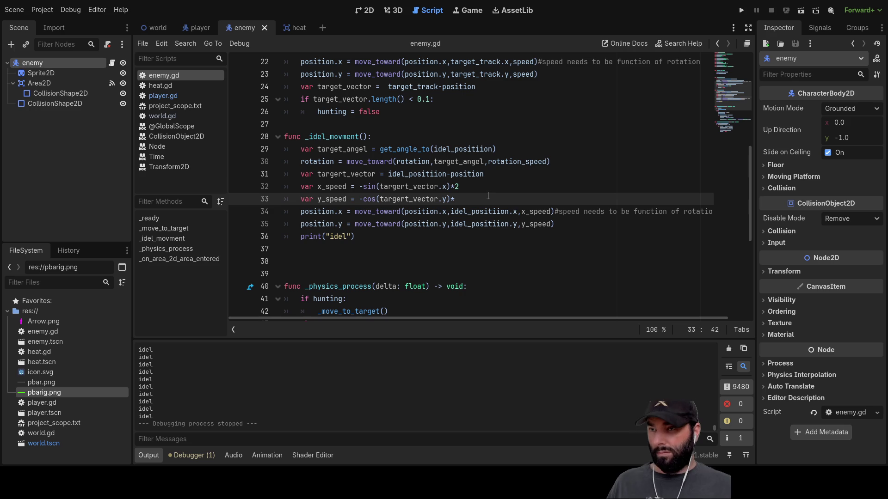
{"action": "left_click", "coordinate": [742, 12]}
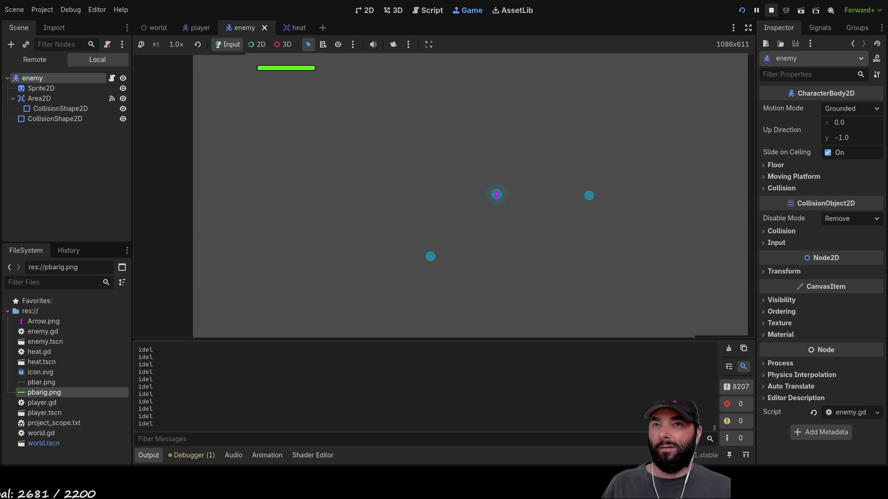
{"action": "key", "text": "F8"}
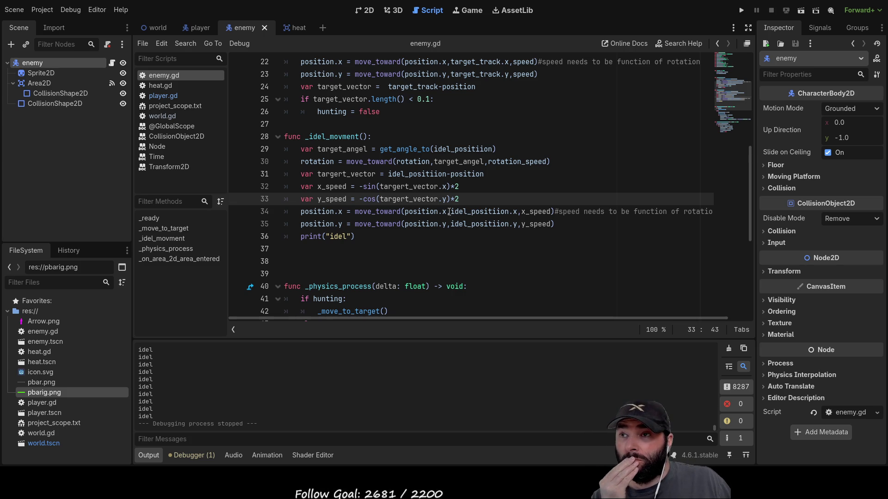
Select the x_speed and y_speed declaration lines and delete them.
{"action": "left_click_drag", "start_coordinate": [459, 199], "coordinate": [249, 192]}
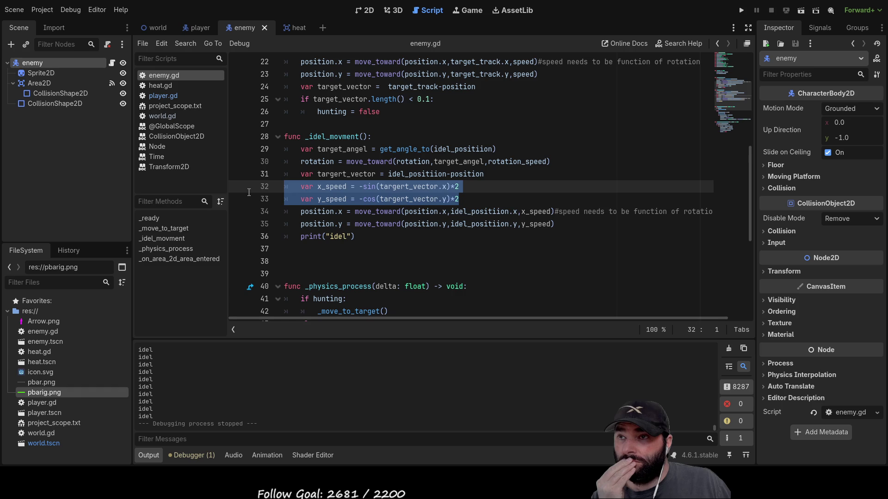
{"action": "left_click_drag", "start_coordinate": [459, 199], "coordinate": [280, 186]}
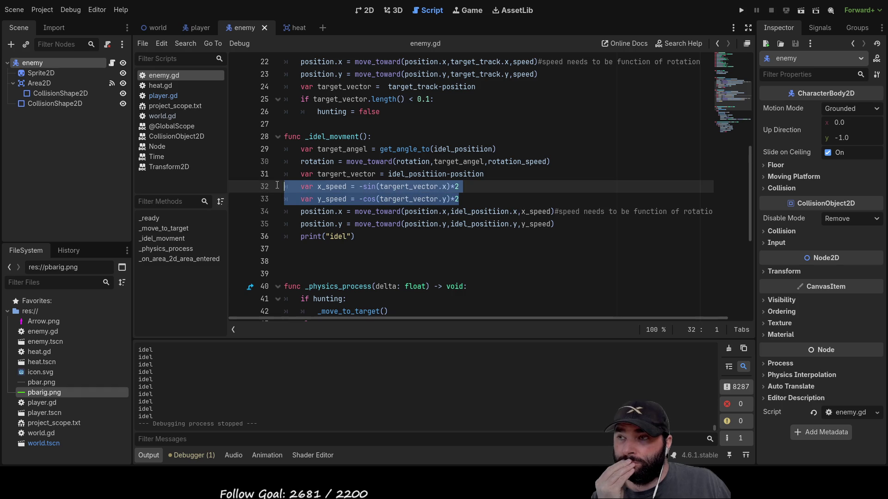
{"action": "left_click_drag", "start_coordinate": [459, 199], "coordinate": [451, 199]}
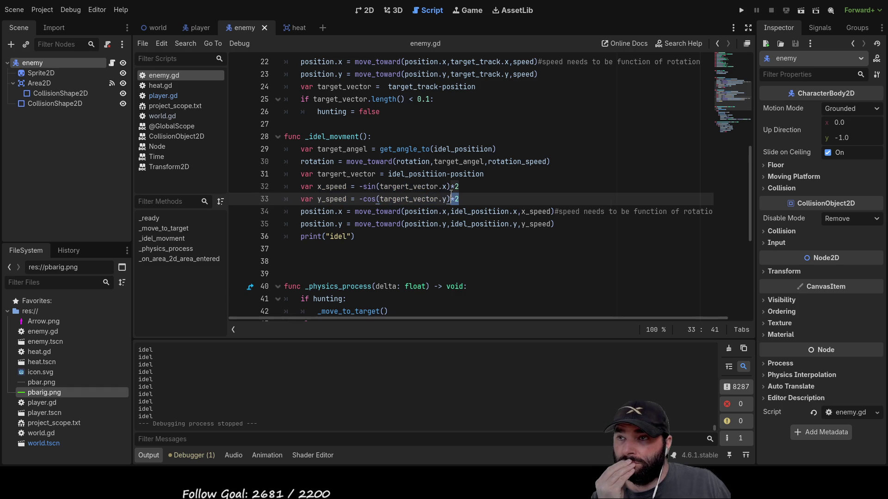
{"action": "left_click", "coordinate": [472, 198]}
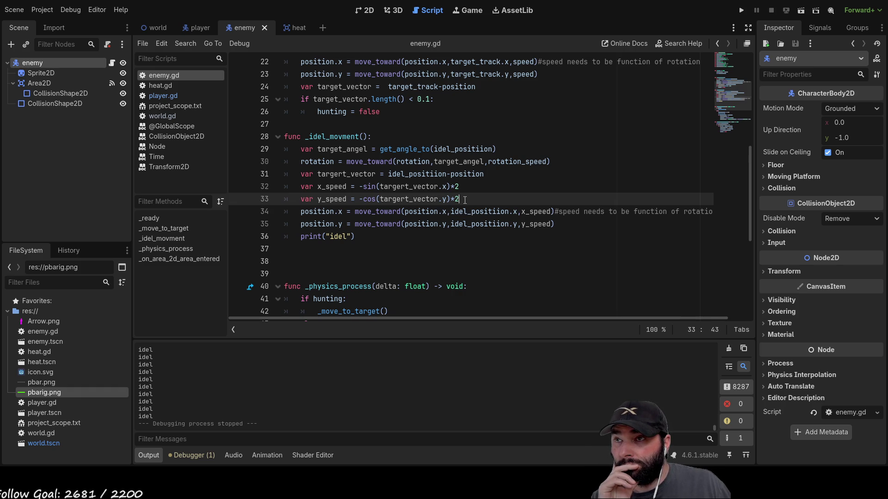
{"action": "mouse_move", "coordinate": [465, 200]}
{"action": "left_mouse_down"}
{"action": "mouse_move", "coordinate": [401, 186]}
{"action": "mouse_move", "coordinate": [293, 184]}
{"action": "left_mouse_up"}
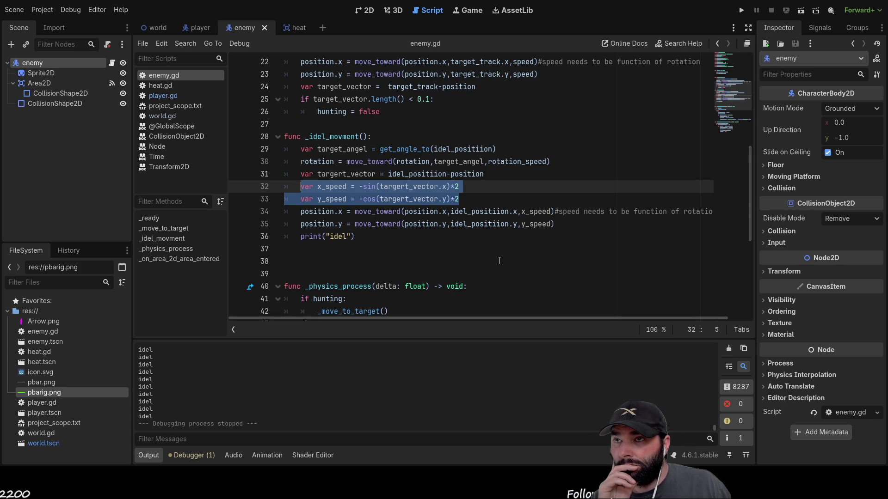
{"action": "key", "text": "BackSpace"}
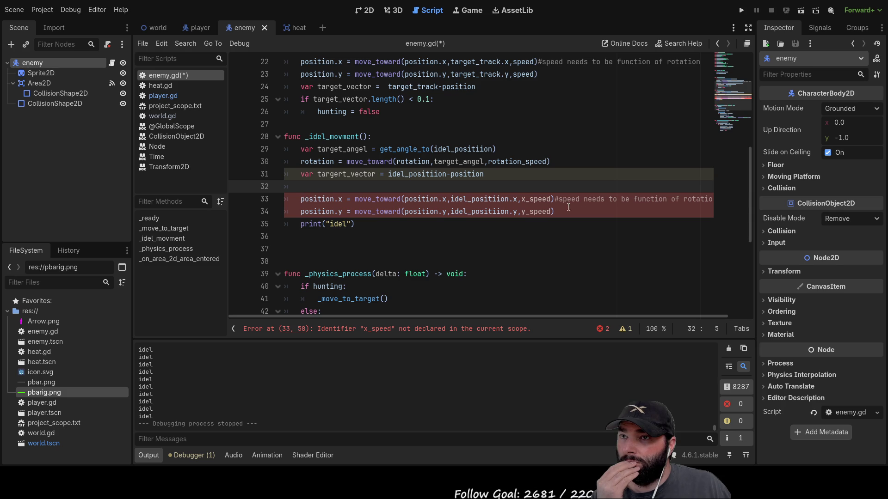
Write 'var x_speed = targert_vector.x/targert_vector.y' on the empty line.
{"action": "double_click", "coordinate": [533, 200]}
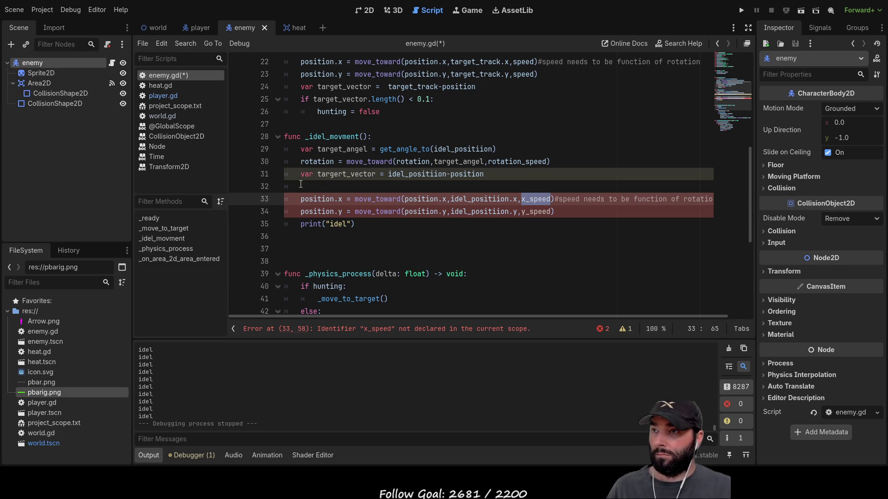
{"action": "key", "text": "ctrl+c"}
{"action": "key", "text": "Up"}
{"action": "key", "text": "ctrl+v"}
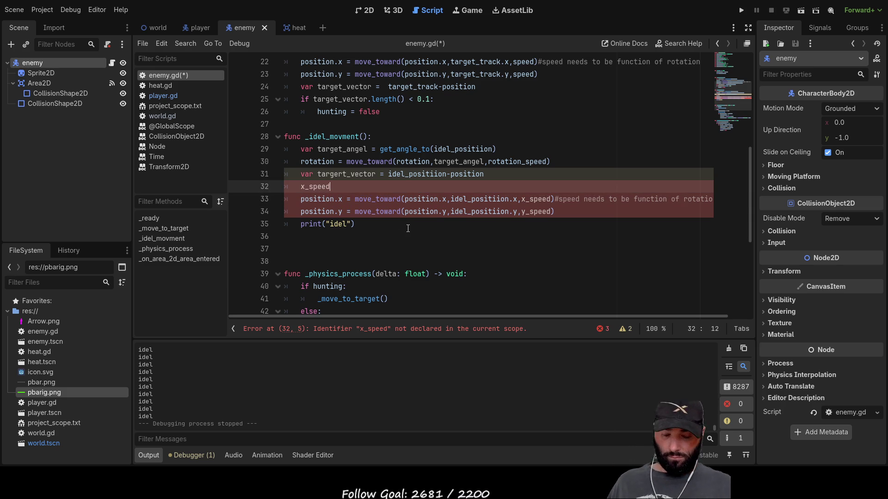
{"action": "type", "text": " ="}
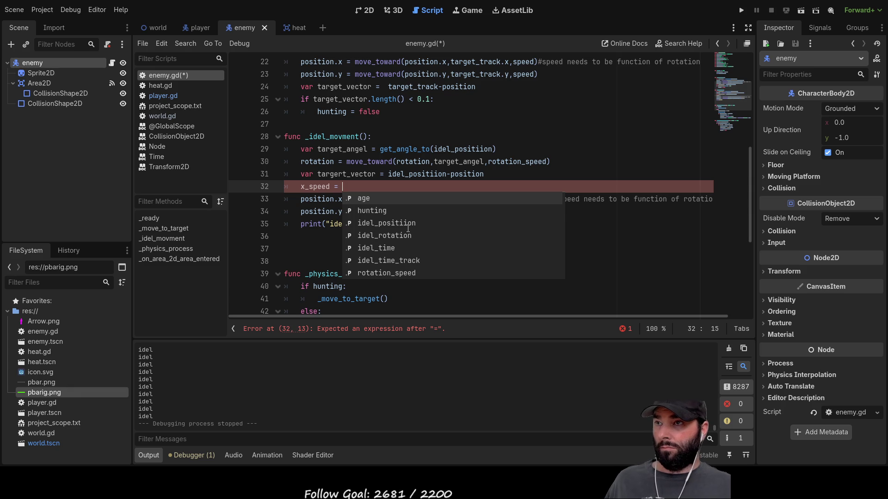
{"action": "double_click", "coordinate": [343, 174]}
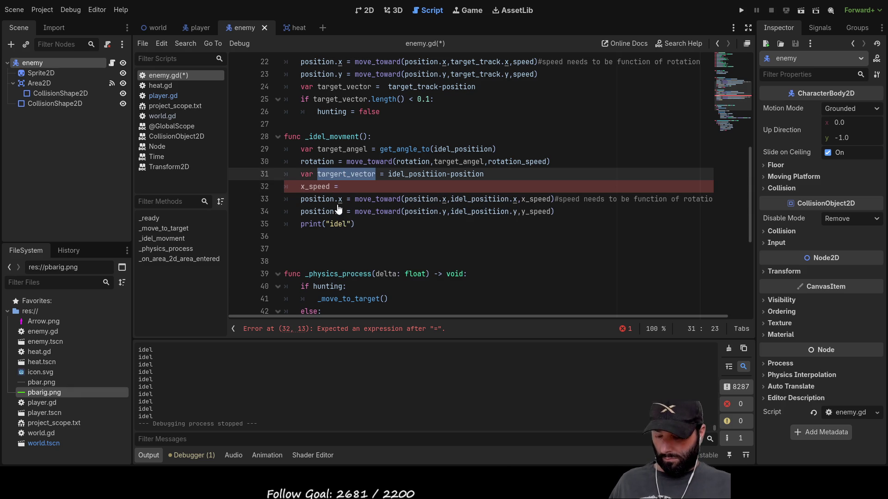
{"action": "left_click", "coordinate": [351, 188]}
{"action": "key", "text": "ctrl+v"}
{"action": "type", "text": ".x"}
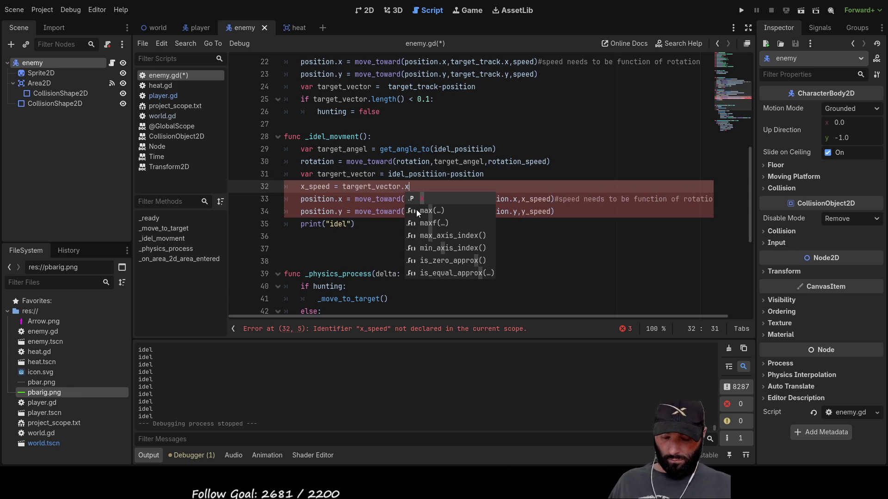
{"action": "type", "text": "/"}
{"action": "key", "text": "ctrl+v"}
{"action": "type", "text": ".y"}
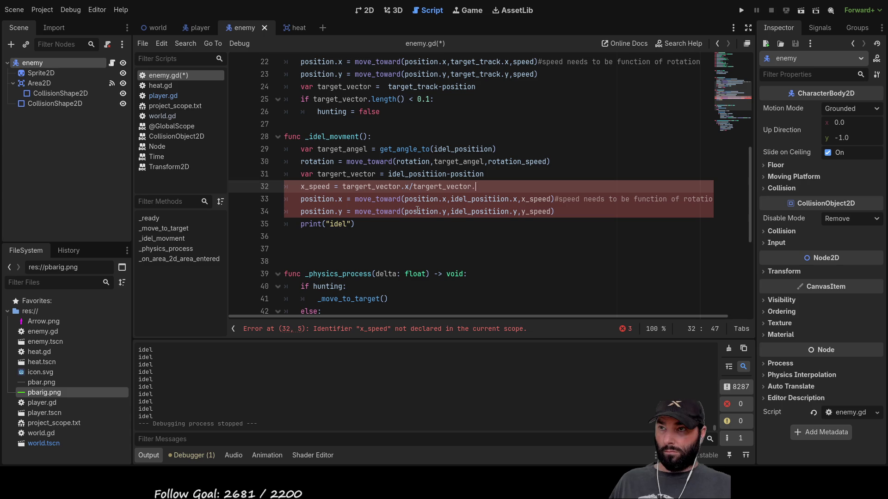
{"action": "key", "text": "Return"}
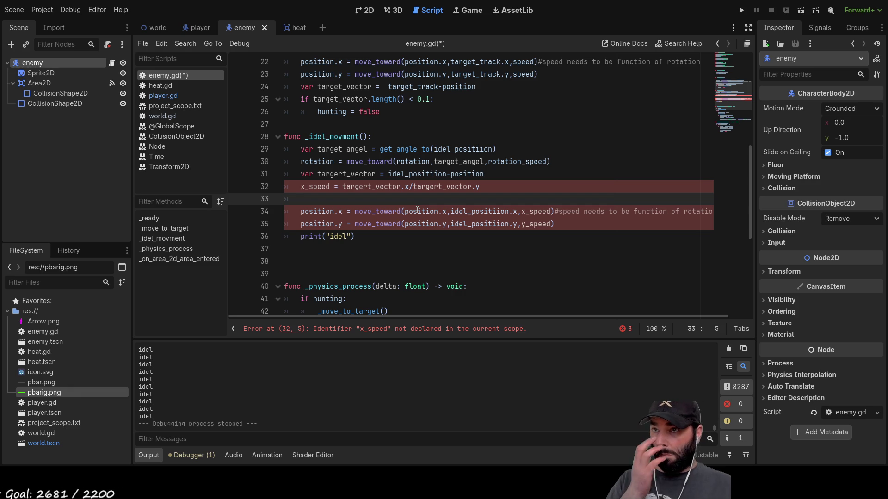
{"action": "key", "text": "Up"}
{"action": "type", "text": "var"}
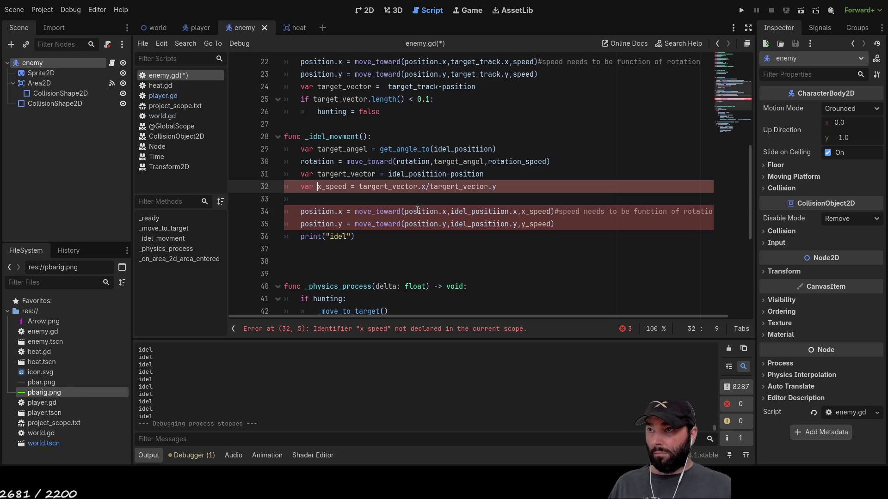
Add 'var y_speed = targert_vector.y/targert_vector.x' below it and run the game.
{"action": "key", "text": "Down"}
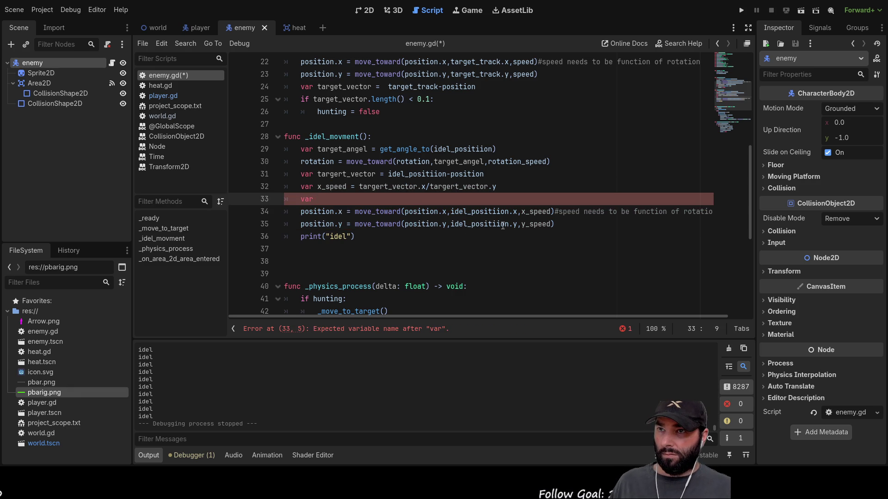
{"action": "double_click", "coordinate": [532, 224]}
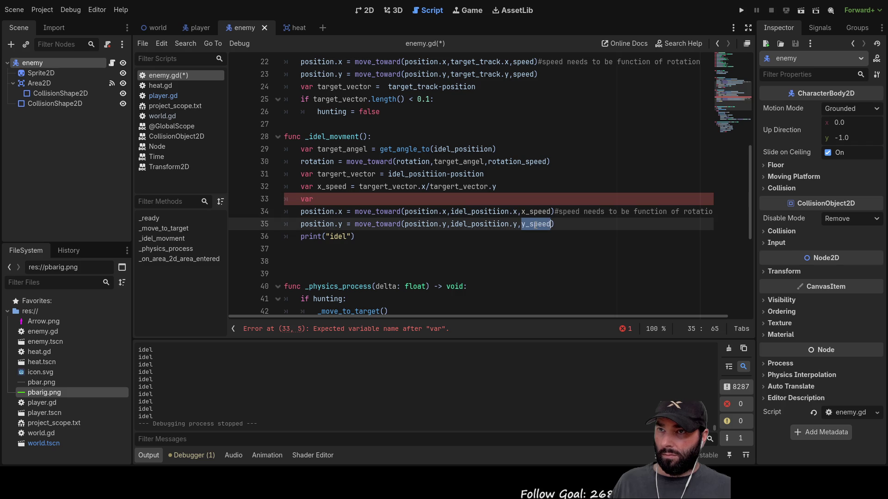
{"action": "left_click", "coordinate": [338, 201]}
{"action": "key", "text": "ctrl+v"}
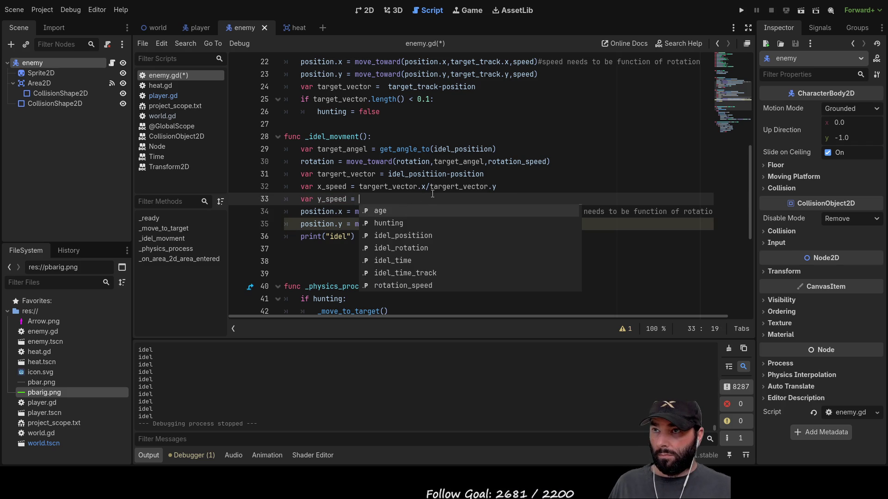
{"action": "left_click_drag", "start_coordinate": [431, 187], "coordinate": [503, 190]}
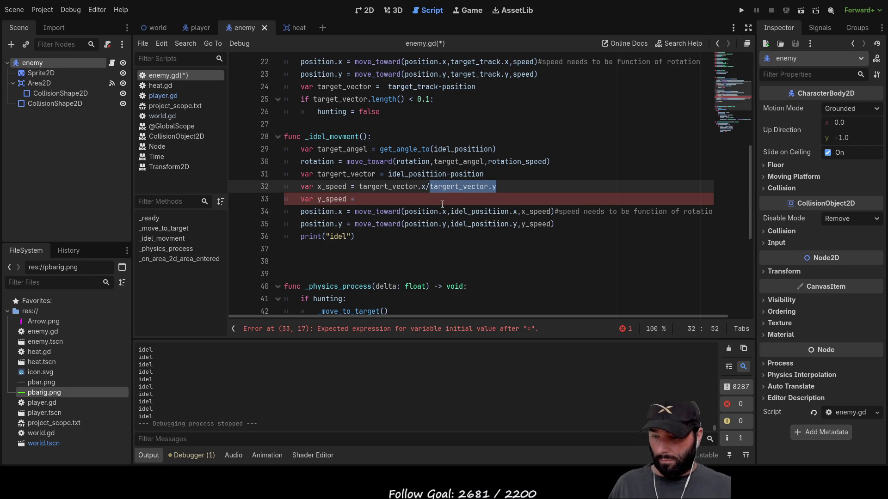
{"action": "key", "text": "ctrl+c"}
{"action": "left_click", "coordinate": [378, 200]}
{"action": "key", "text": "ctrl+v"}
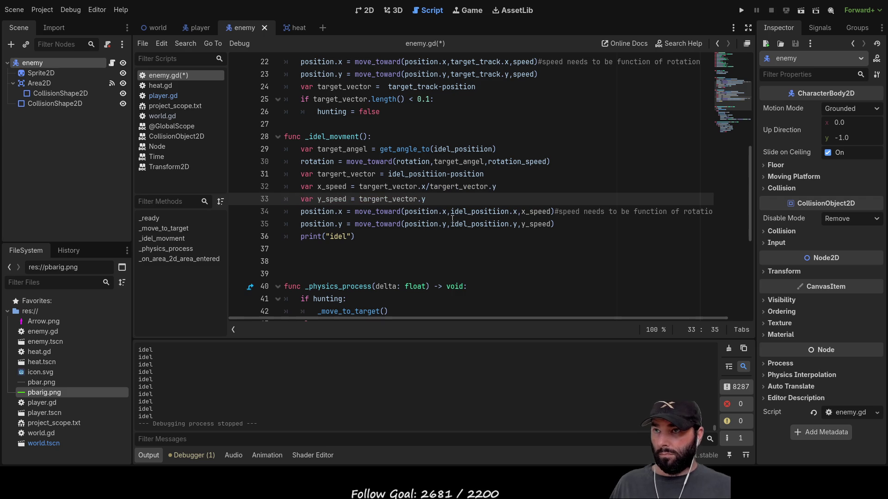
{"action": "type", "text": "/"}
{"action": "left_click_drag", "start_coordinate": [359, 187], "coordinate": [426, 187]}
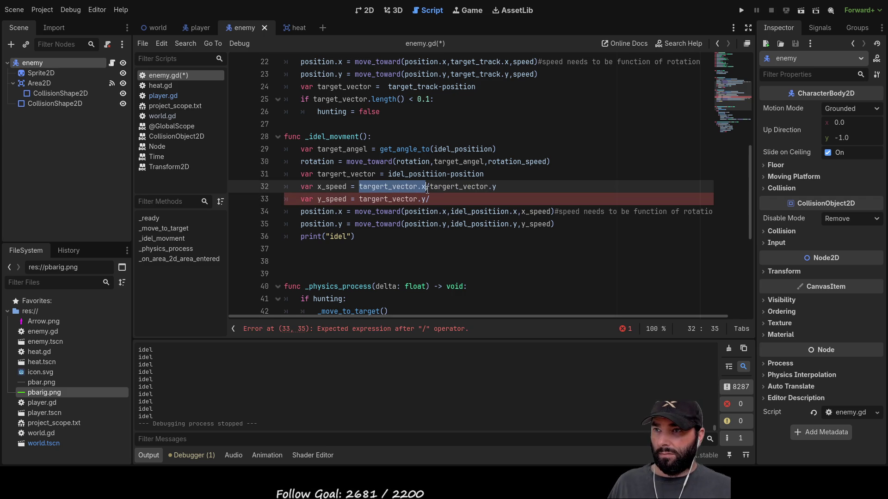
{"action": "key", "text": "ctrl+c"}
{"action": "key", "text": "Down"}
{"action": "key", "text": "End"}
{"action": "key", "text": "ctrl+v"}
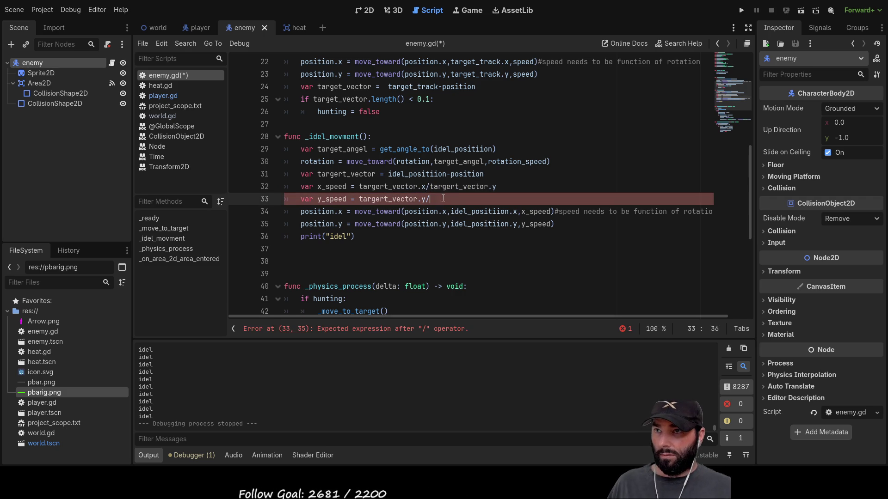
{"action": "left_click", "coordinate": [532, 236]}
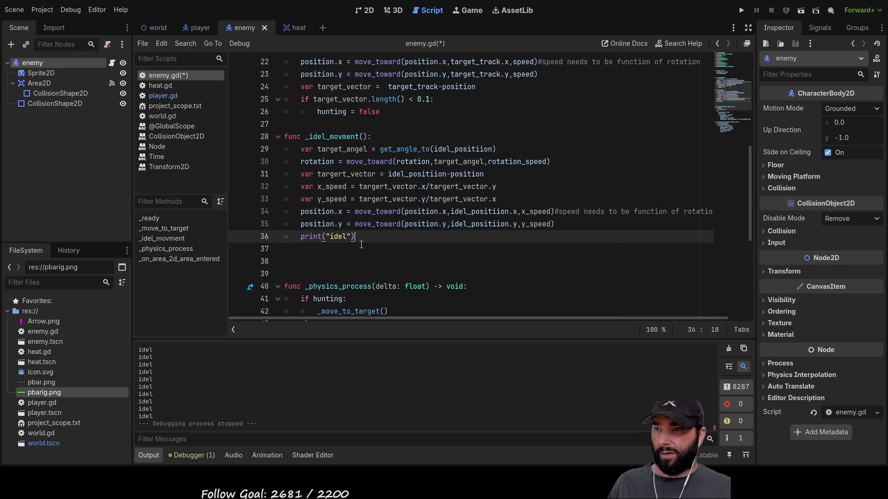
{"action": "left_click", "coordinate": [746, 10]}
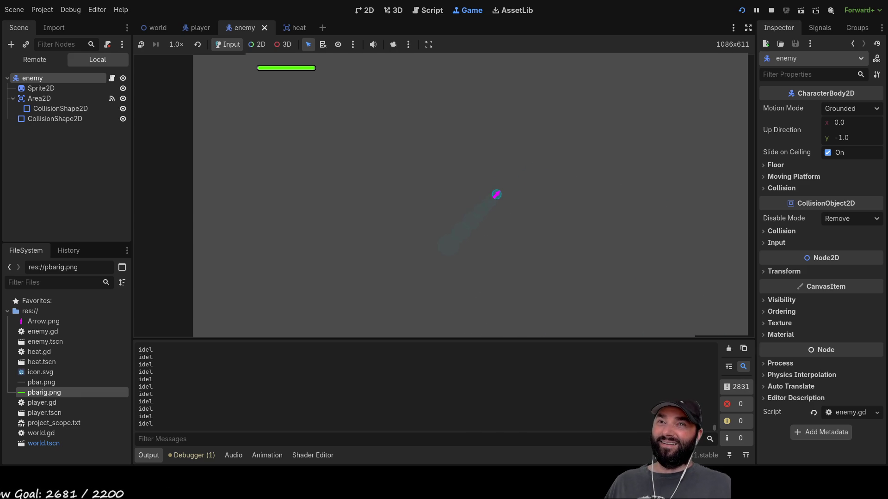
Stop the test run and select the x_speed and y_speed lines.
{"action": "left_click", "coordinate": [771, 9]}
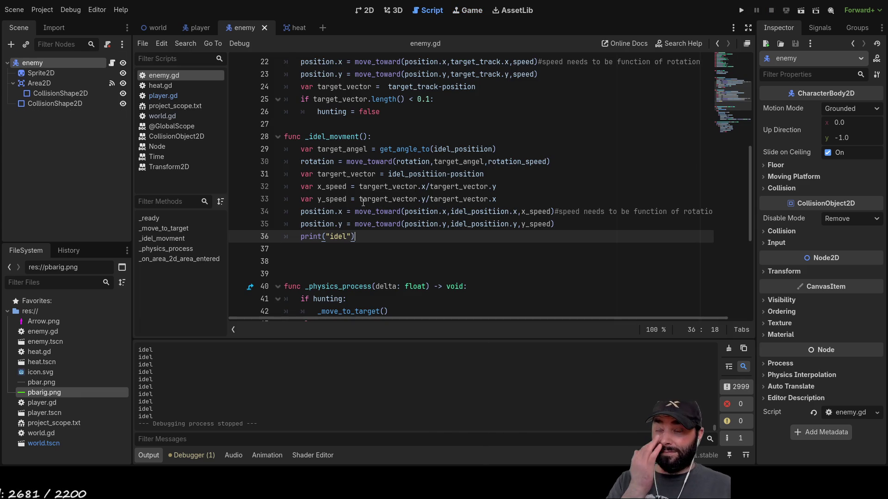
{"action": "left_click_drag", "start_coordinate": [497, 199], "coordinate": [284, 183]}
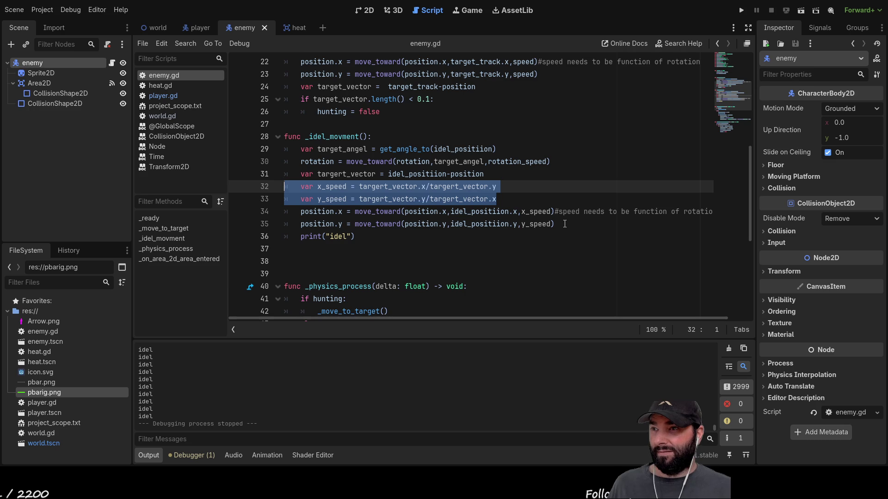
Remove the speed declarations and pass a fixed speed of 1 to both move_toward calls.
{"action": "key", "text": "BackSpace"}
{"action": "key", "text": "Delete"}
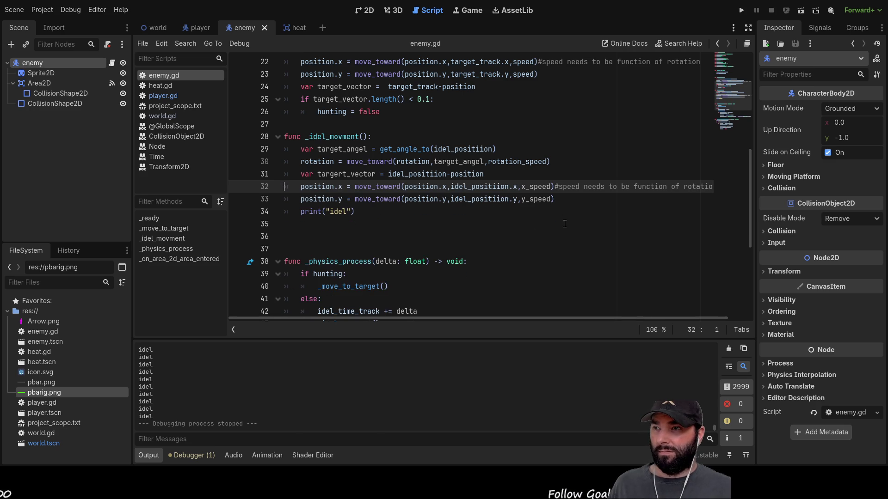
{"action": "key", "text": "ctrl+z"}
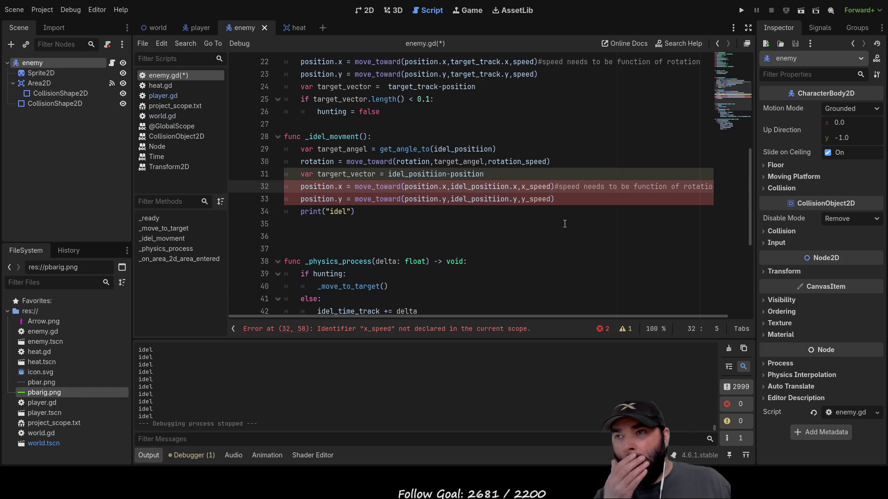
{"action": "key", "text": "Right"}
{"action": "key", "text": "Right"}
{"action": "key", "text": "Right"}
{"action": "key", "text": "Right"}
{"action": "key", "text": "Right"}
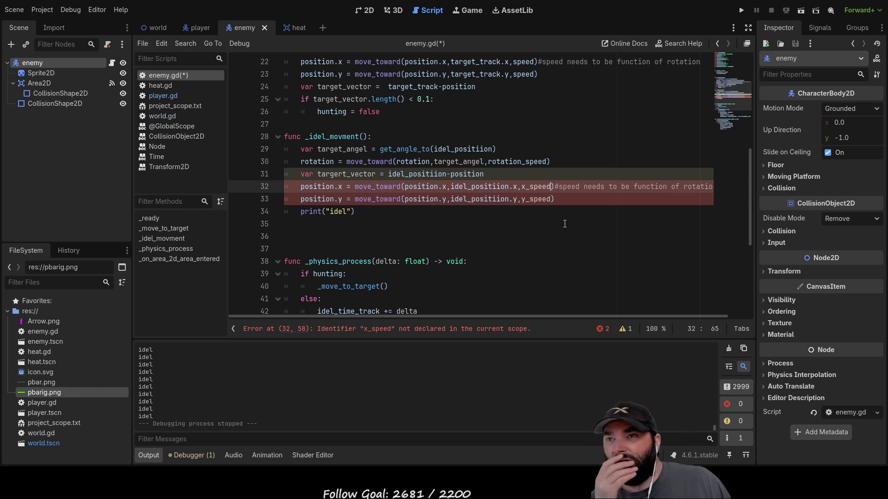
{"action": "key", "text": "BackSpace"}
{"action": "key", "text": "BackSpace"}
{"action": "key", "text": "BackSpace"}
{"action": "key", "text": "Delete"}
{"action": "key", "text": "Delete"}
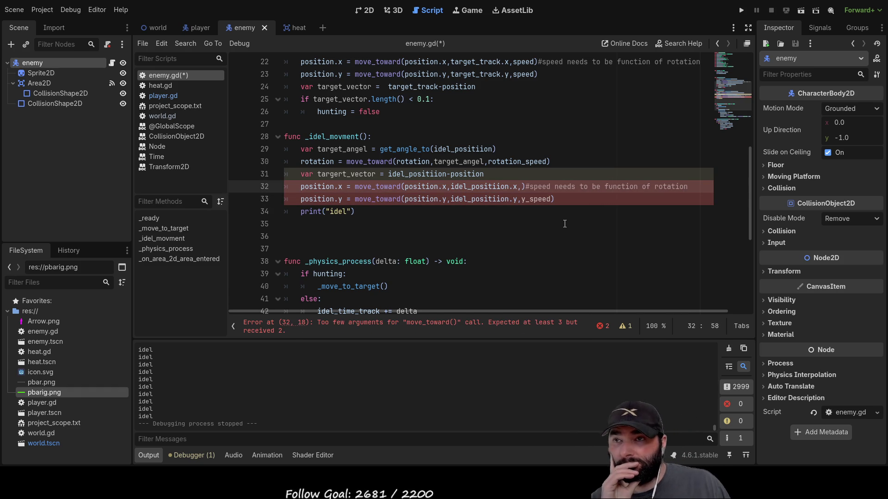
{"action": "type", "text": "1"}
{"action": "key", "text": "Down"}
{"action": "key", "text": "Delete"}
{"action": "key", "text": "Delete"}
{"action": "key", "text": "Delete"}
{"action": "key", "text": "BackSpace"}
{"action": "type", "text": "1"}
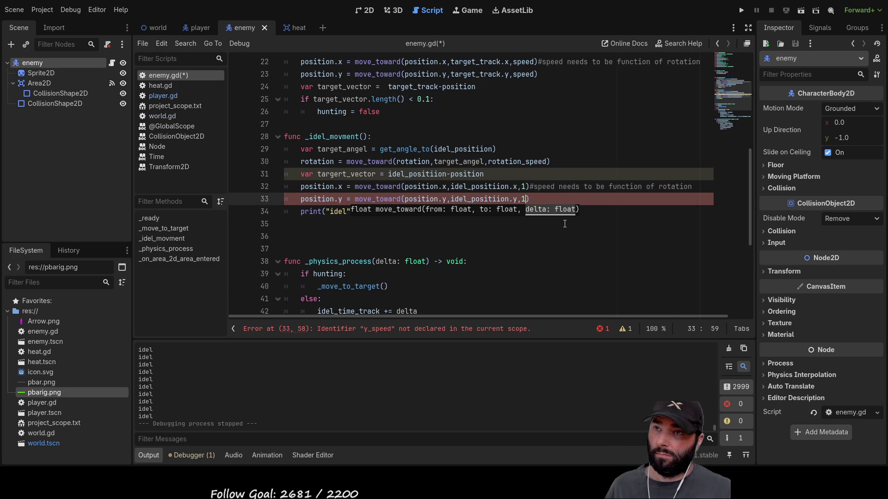
{"action": "key", "text": "Up"}
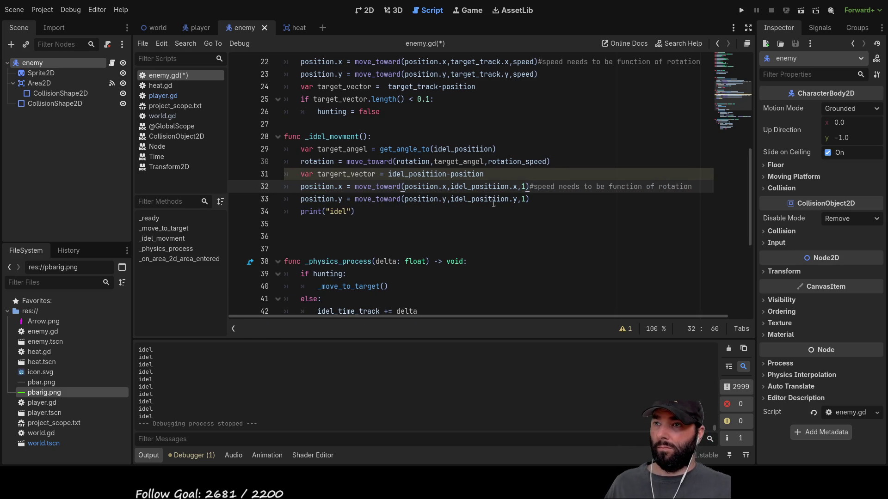
Insert two blank lines below the targert_vector line.
{"action": "left_click", "coordinate": [574, 162]}
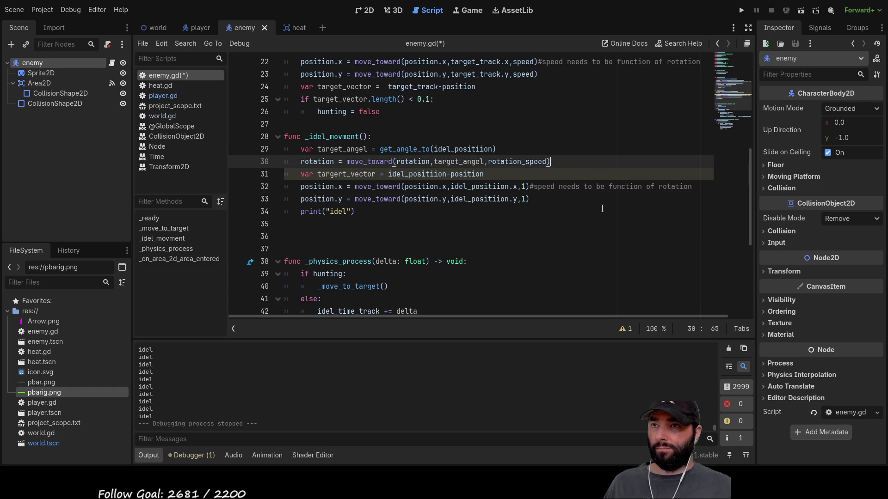
{"action": "key", "text": "Down"}
{"action": "key", "text": "Return"}
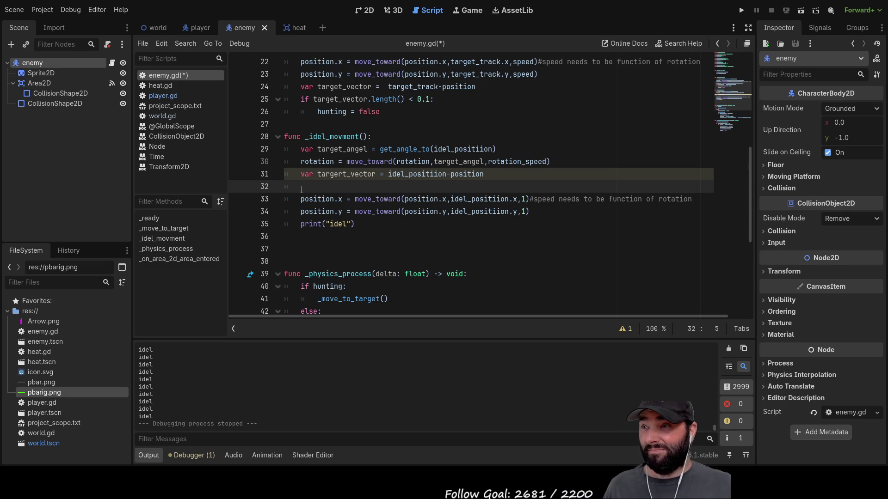
{"action": "key", "text": "Return"}
{"action": "key", "text": "Up"}
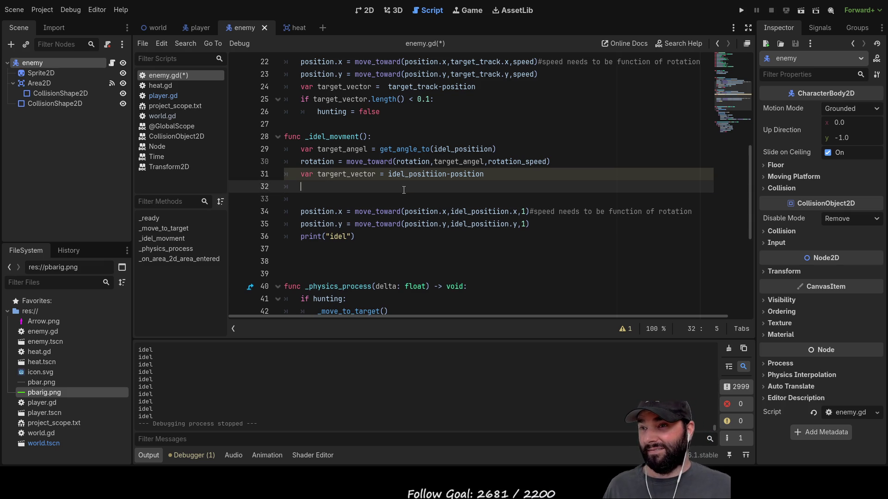